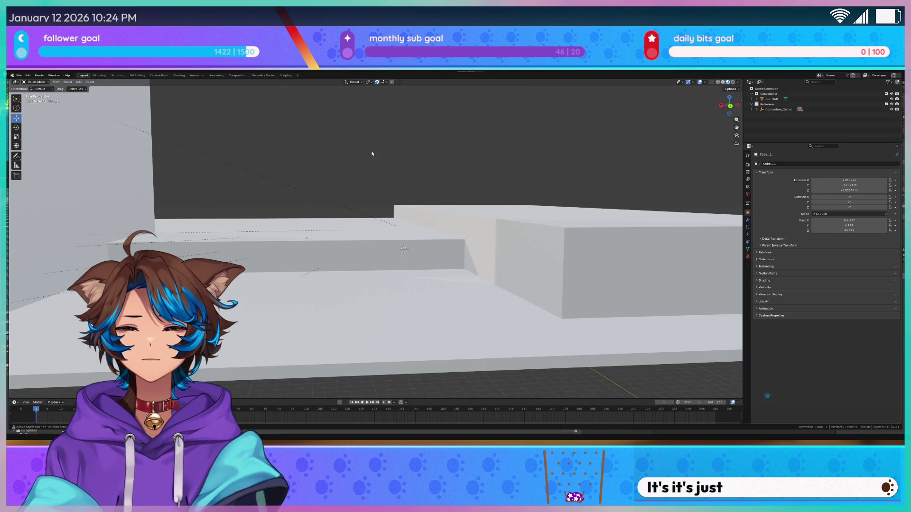
# Step: Orbit down over the greybox floor slabs, then switch to the Unity café scene
pyautogui.moveTo(373, 158); pyautogui.dragTo(355, 170, button='middle')
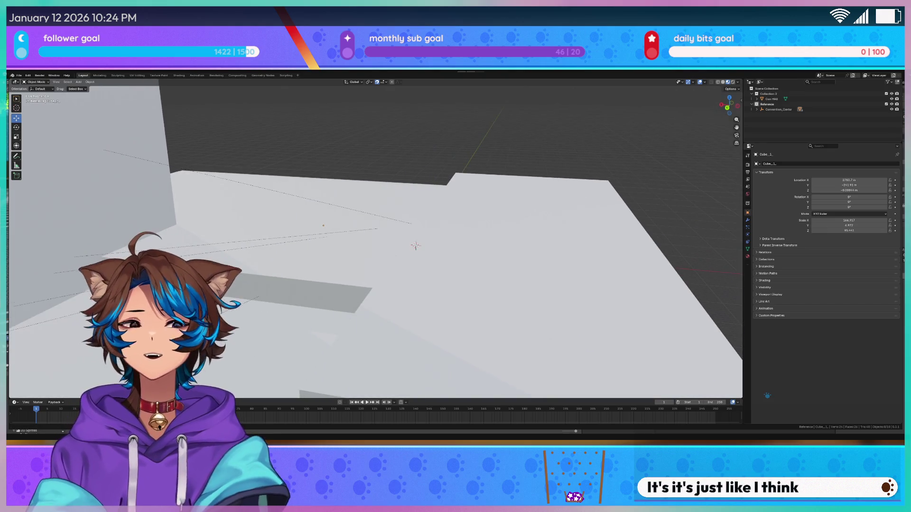
pyautogui.hotkey('alt', 'Tab')
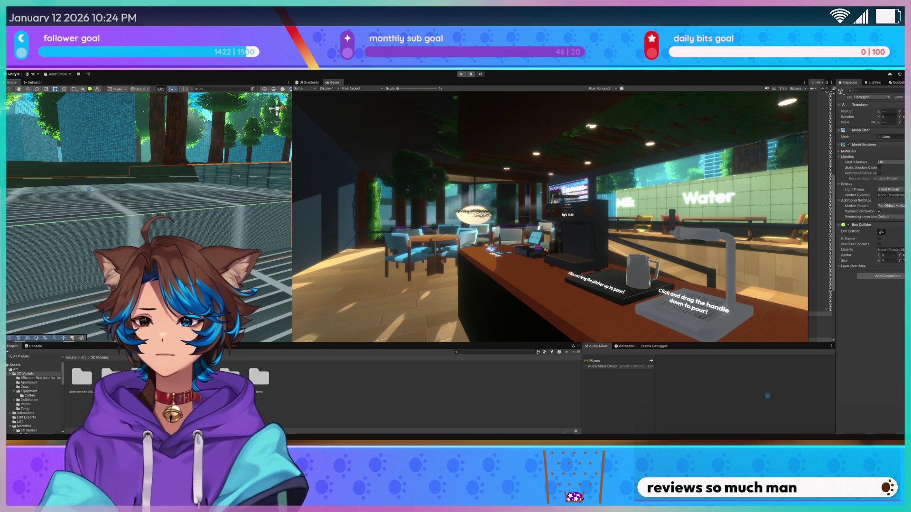
# Step: Return from the Unity café Game view to the Blender greybox layout
pyautogui.hotkey('alt', 'Tab')
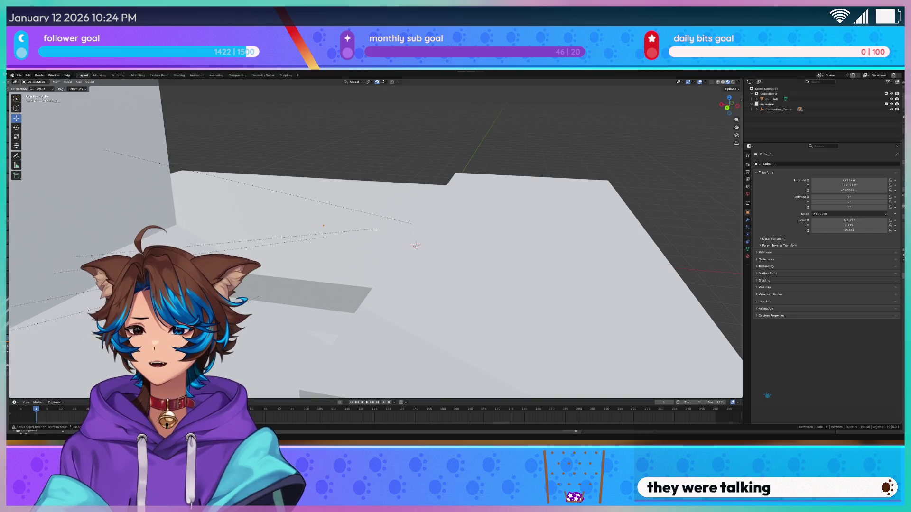
# Step: Select the large flat floor-slab plane in the 3D viewport
pyautogui.click(171, 208)
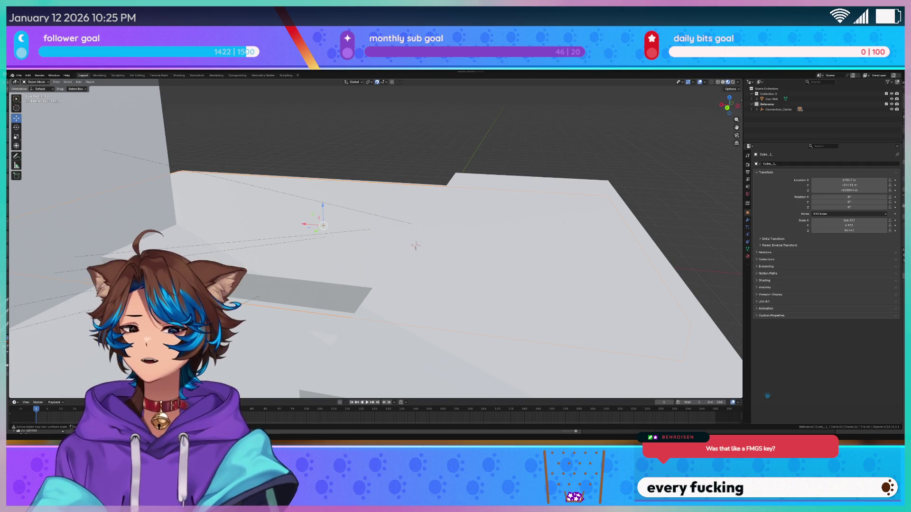
# Step: Deselect the slab and orbit around the raised block to inspect the stepped edge
pyautogui.click(278, 139)
pyautogui.moveTo(363, 174); pyautogui.dragTo(378, 171, button='middle')
pyautogui.moveTo(318, 217)
pyautogui.mouseDown(button='middle')
pyautogui.moveTo(309, 217)
pyautogui.moveTo(320, 214)
pyautogui.mouseUp(button='middle')
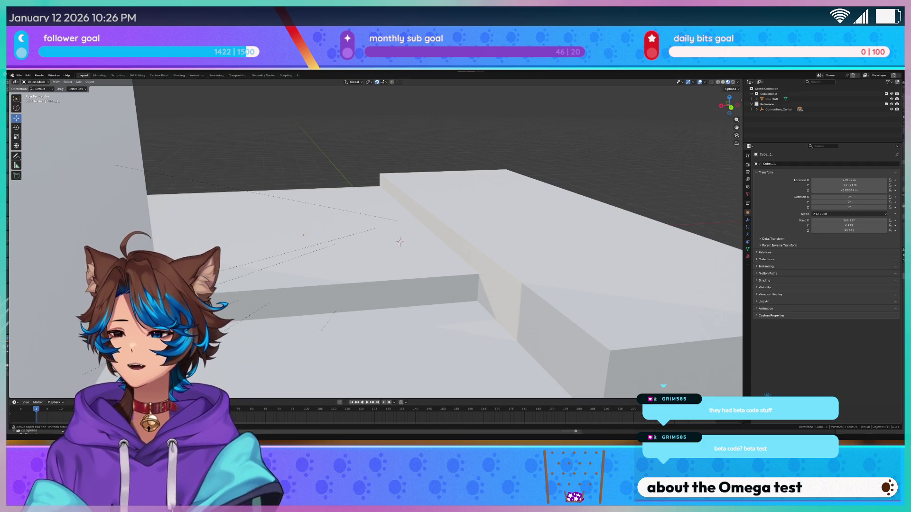
pyautogui.moveTo(288, 155)
pyautogui.mouseDown(button='middle')
pyautogui.moveTo(268, 163)
pyautogui.moveTo(280, 159)
pyautogui.mouseUp(button='middle')
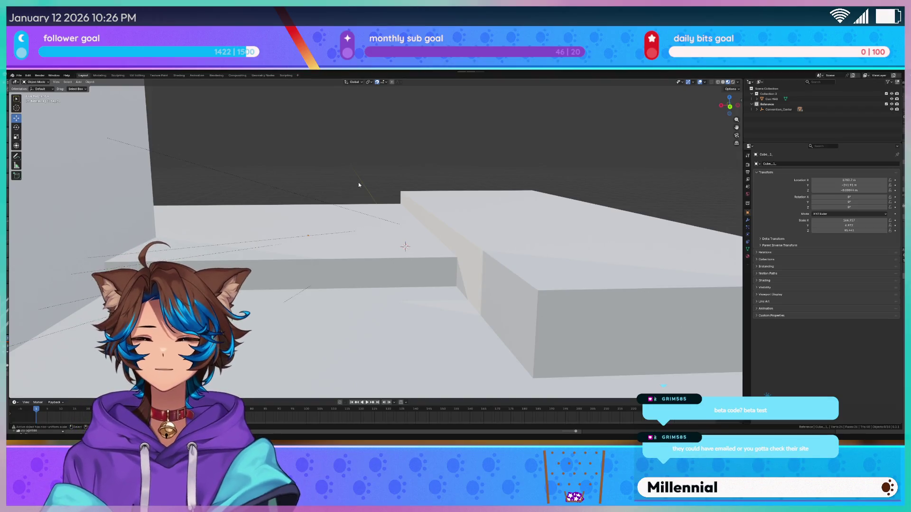
pyautogui.moveTo(359, 184); pyautogui.dragTo(343, 195, button='middle')
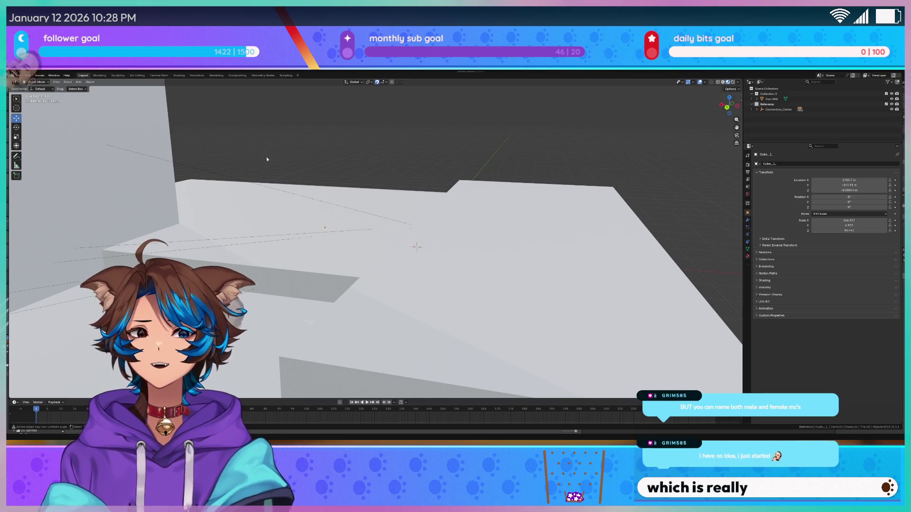
pyautogui.moveTo(266, 160); pyautogui.dragTo(276, 195, button='middle')
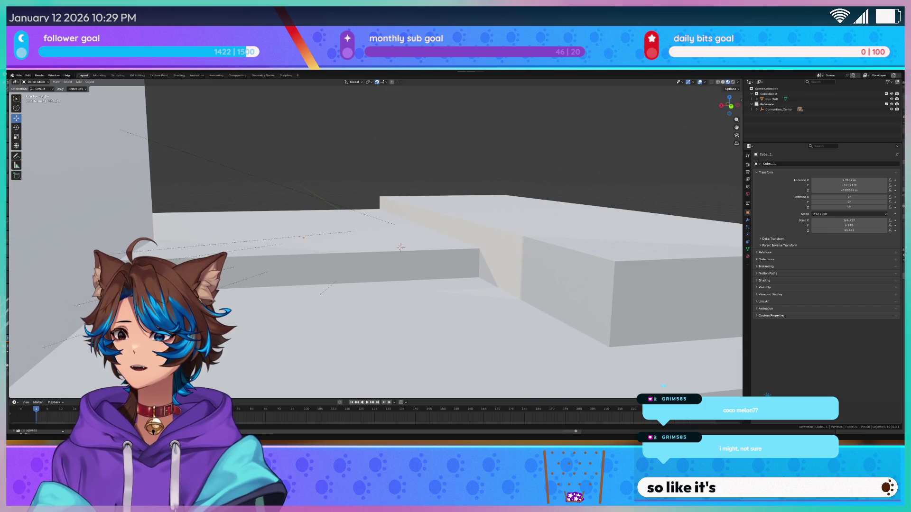
pyautogui.moveTo(304, 223)
pyautogui.mouseDown(button='middle')
pyautogui.moveTo(268, 227)
pyautogui.moveTo(278, 230)
pyautogui.mouseUp(button='middle')
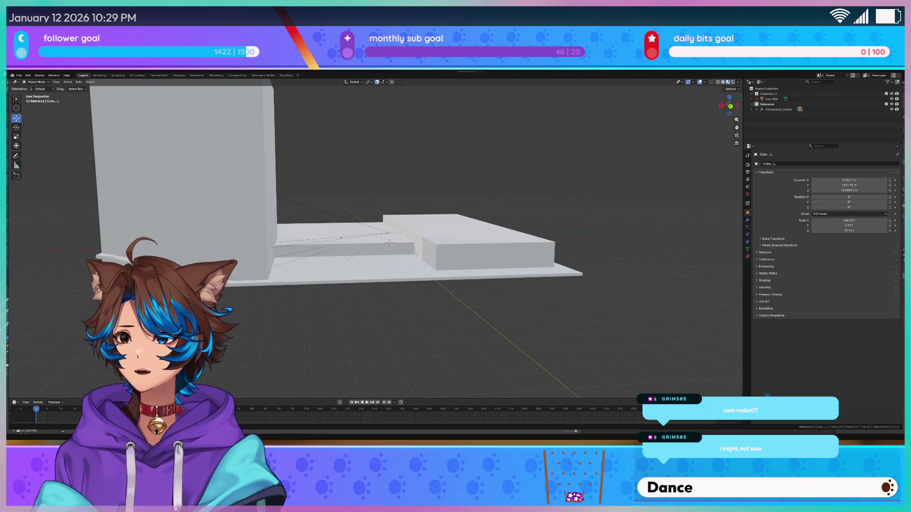
pyautogui.moveTo(311, 215)
pyautogui.mouseDown(button='middle')
pyautogui.moveTo(342, 206)
pyautogui.moveTo(336, 231)
pyautogui.mouseUp(button='middle')
pyautogui.scroll(-3, 343, 215)
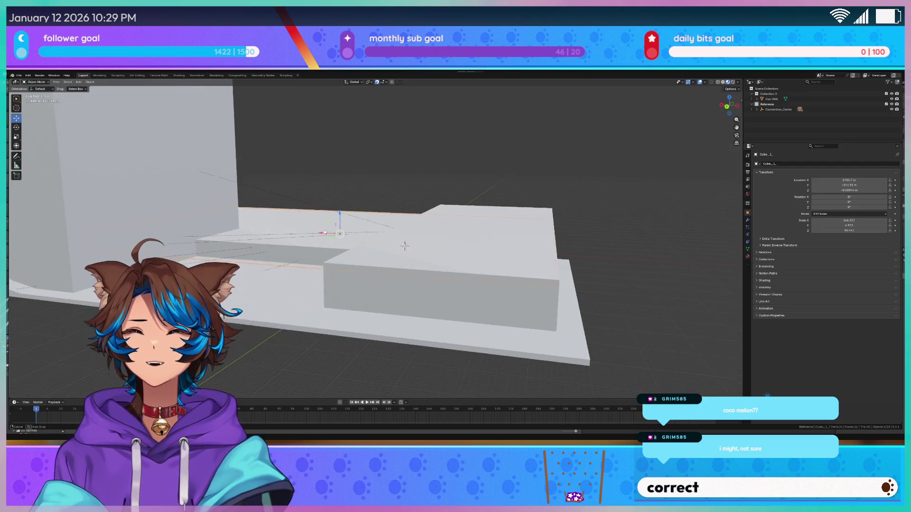
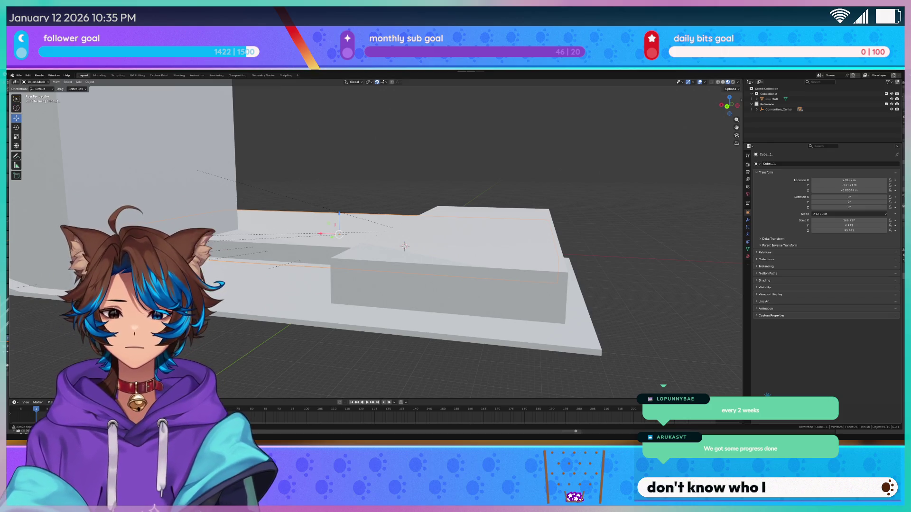
# Step: Look over the floor slabs and save the blockout as Convention and Hotel.blend
pyautogui.moveTo(338, 189); pyautogui.dragTo(393, 200, button='middle')
pyautogui.scroll(3, 394, 199)
pyautogui.scroll(2, 394, 199)
pyautogui.scroll(1, 386, 202)
pyautogui.scroll(1, 378, 205)
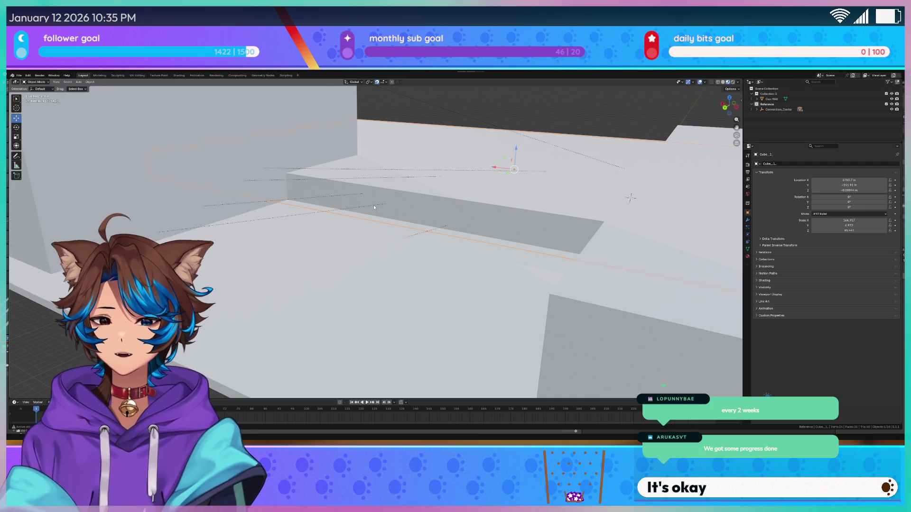
pyautogui.moveTo(373, 208)
pyautogui.mouseDown(button='middle')
pyautogui.moveTo(423, 202)
pyautogui.moveTo(366, 213)
pyautogui.mouseUp(button='middle')
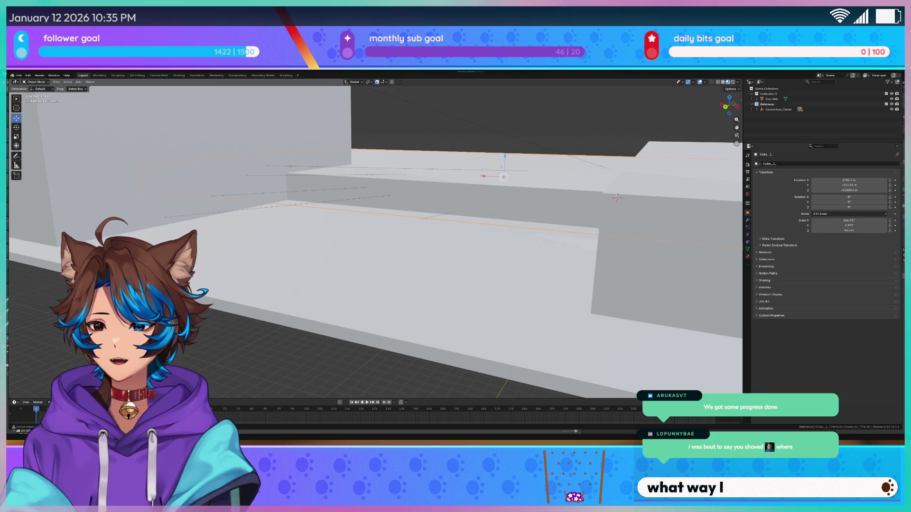
pyautogui.scroll(-8, 593, 202)
pyautogui.scroll(8, 579, 204)
pyautogui.moveTo(312, 304)
pyautogui.keyDown('shift'); pyautogui.mouseDown(button='middle')
pyautogui.moveTo(332, 326)
pyautogui.moveTo(357, 318)
pyautogui.mouseUp(button='middle'); pyautogui.keyUp('shift')
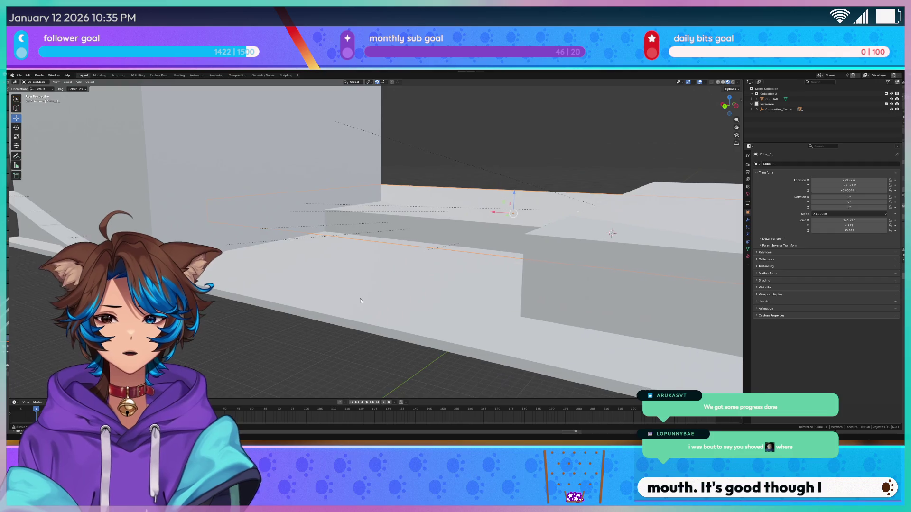
pyautogui.hotkey('ctrl', 's')
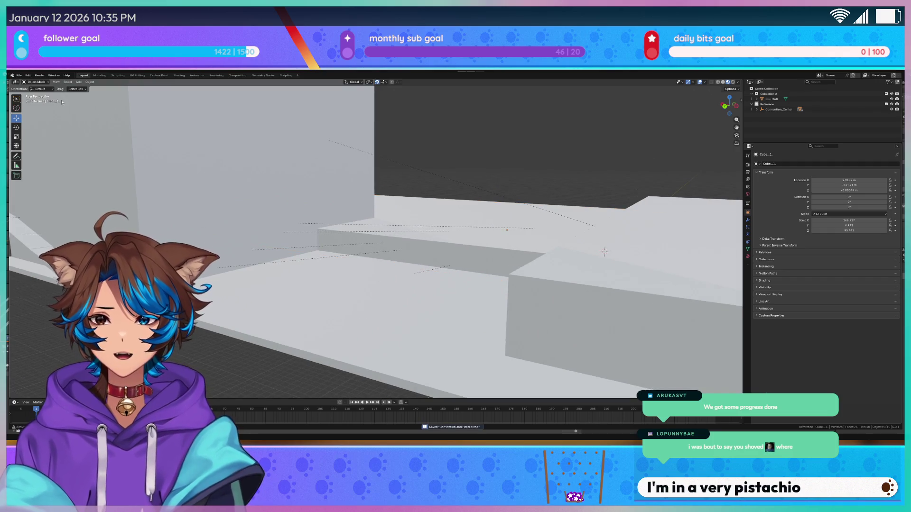
pyautogui.moveTo(729, 105); pyautogui.dragTo(747, 108)
# Step: Rename the Con HAll object in the Outliner to 'Con Hall'
pyautogui.doubleClick(771, 98)
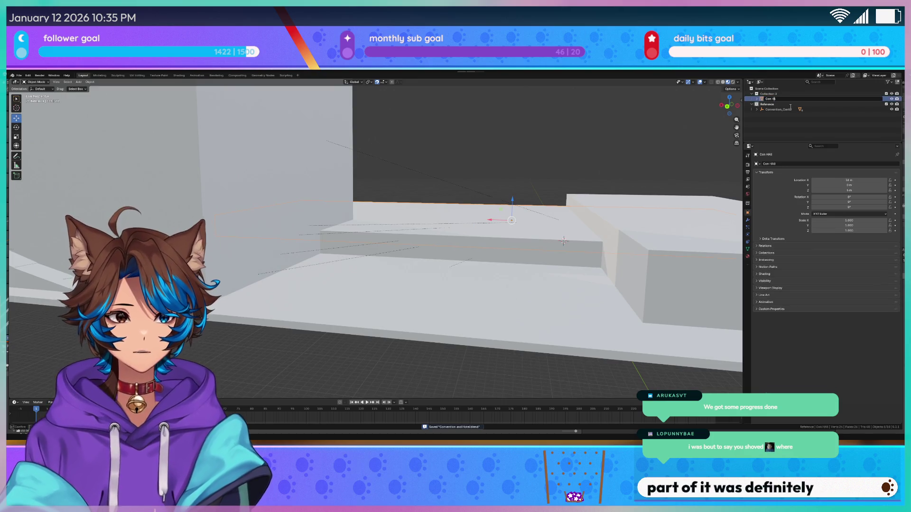
pyautogui.press('BackSpace')
pyautogui.write('a')
pyautogui.press('Return')
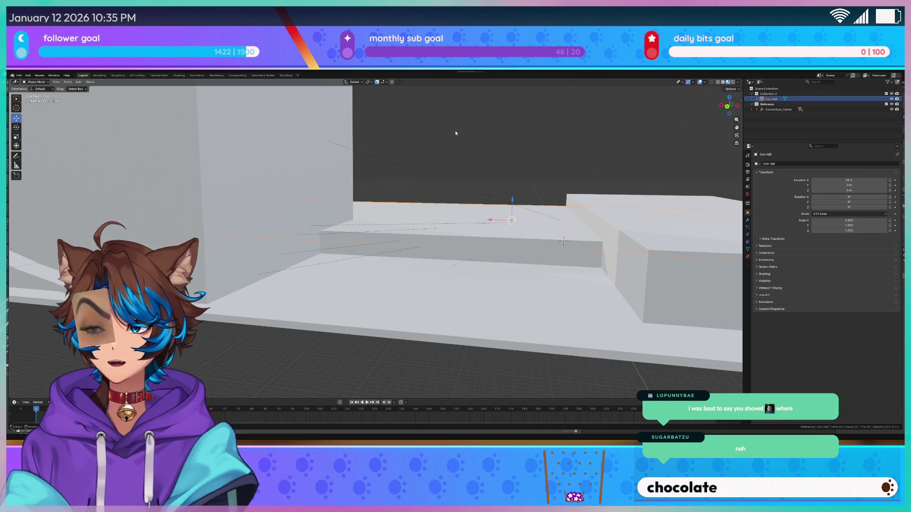
# Step: Deselect the hall object and save the file again
pyautogui.click(457, 145)
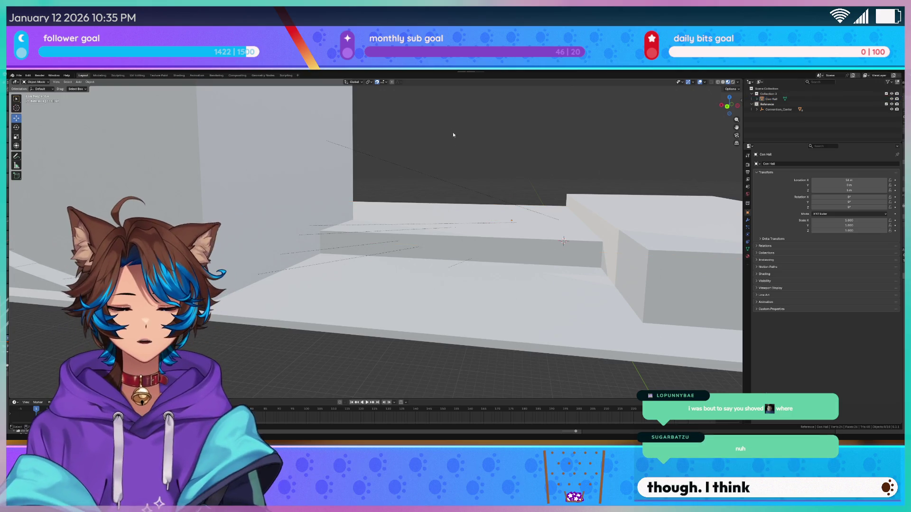
pyautogui.hotkey('ctrl', 's')
pyautogui.moveTo(454, 143)
pyautogui.mouseDown(button='middle')
pyautogui.moveTo(417, 217)
pyautogui.moveTo(446, 216)
pyautogui.moveTo(341, 200)
pyautogui.mouseUp(button='middle')
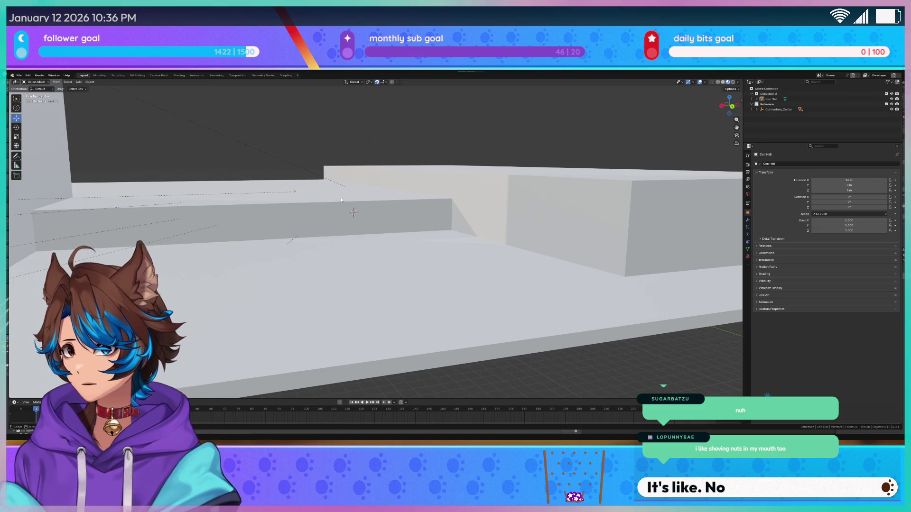
pyautogui.hotkey('ctrl', 's')
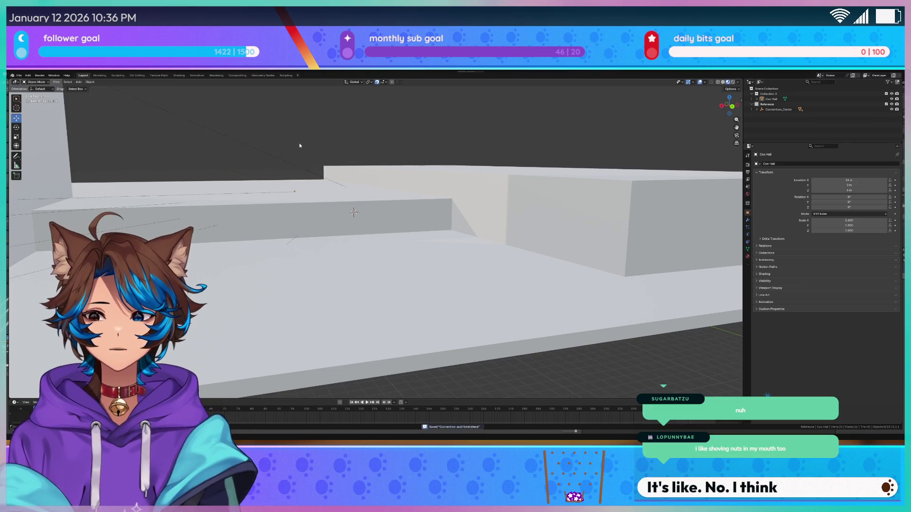
# Step: Bring up the Add > Mesh list of primitives
pyautogui.moveTo(300, 146)
pyautogui.mouseDown(button='middle')
pyautogui.moveTo(317, 170)
pyautogui.moveTo(412, 190)
pyautogui.moveTo(249, 131)
pyautogui.mouseUp(button='middle')
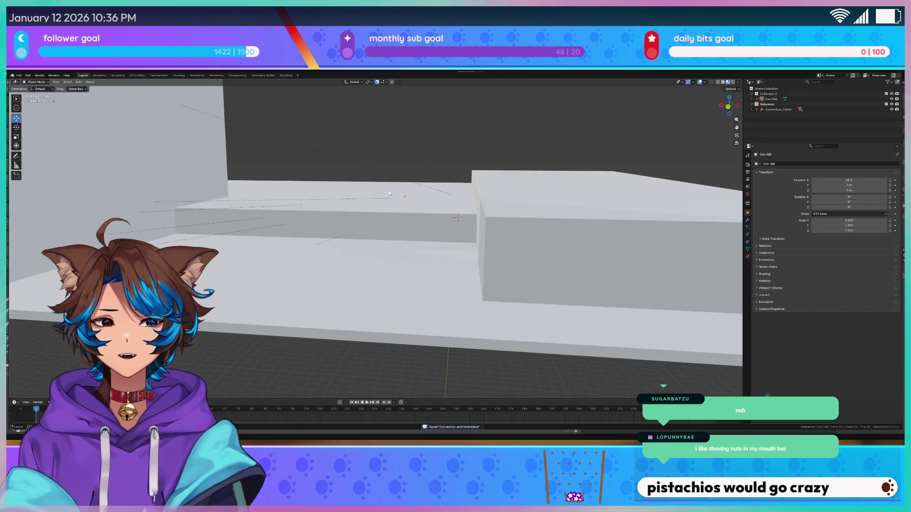
pyautogui.click(79, 81)
pyautogui.moveTo(92, 88)
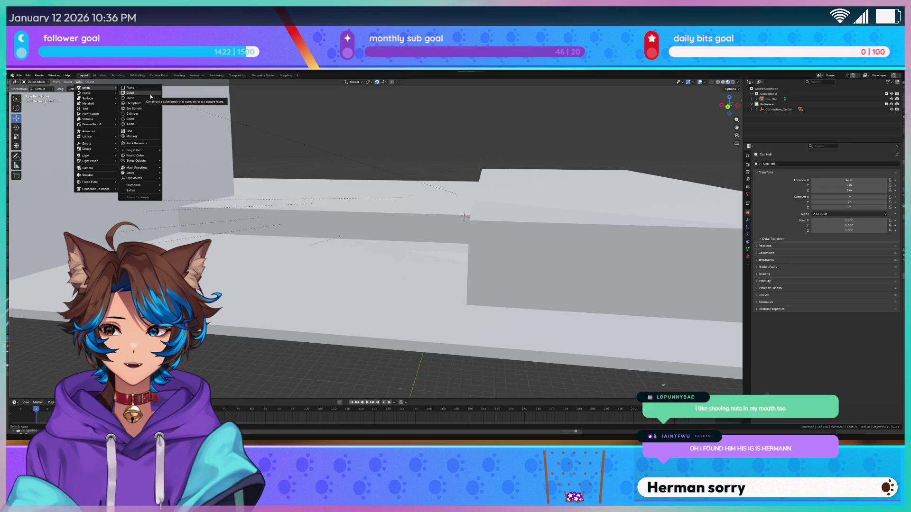
# Step: Add a mesh cube and set its Size to 1 m in the Add Cube panel
pyautogui.press('Escape')
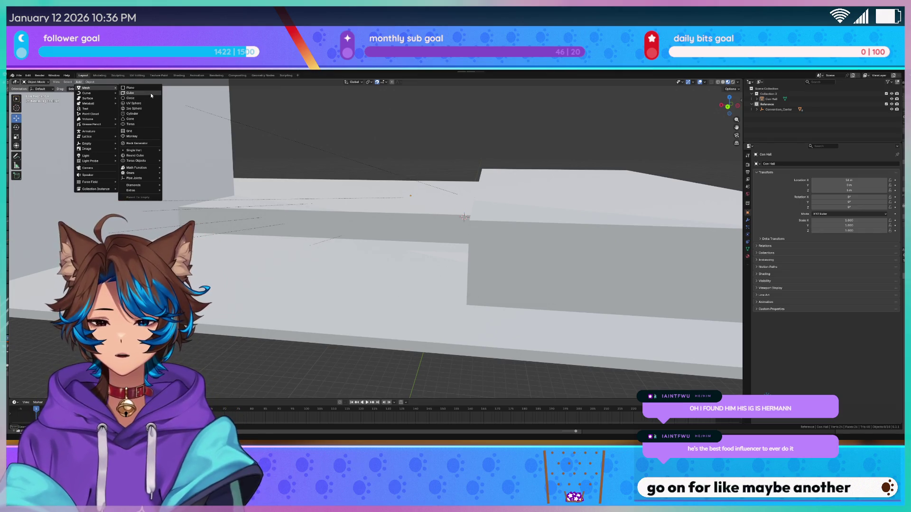
pyautogui.click(150, 94)
pyautogui.moveTo(304, 119); pyautogui.dragTo(322, 250, button='middle')
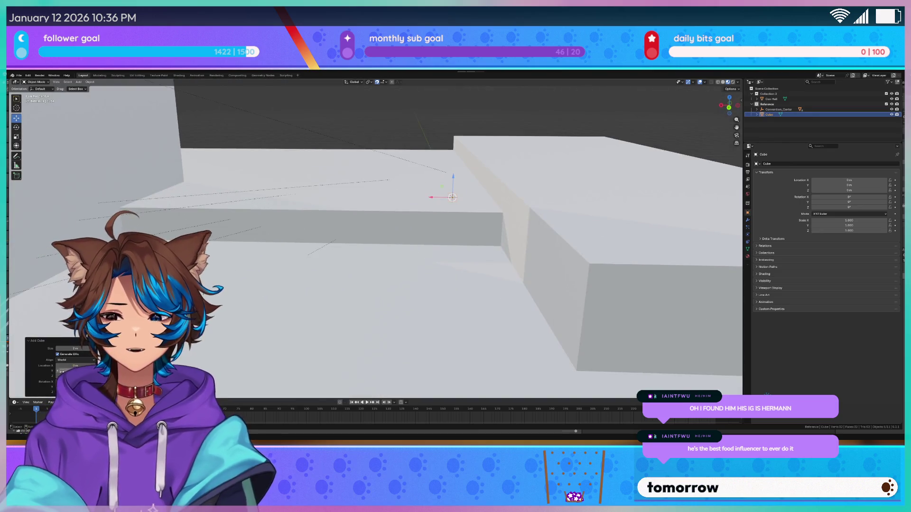
pyautogui.doubleClick(71, 349)
pyautogui.write('1')
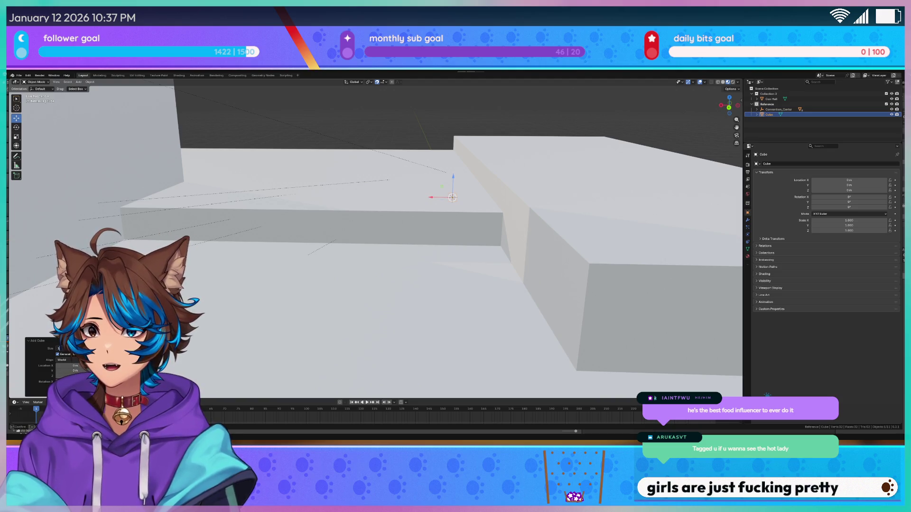
pyautogui.press('Return')
pyautogui.press('g')
pyautogui.moveTo(429, 182)
pyautogui.mouseDown(button='middle')
pyautogui.moveTo(327, 211)
pyautogui.moveTo(191, 225)
pyautogui.mouseUp(button='middle')
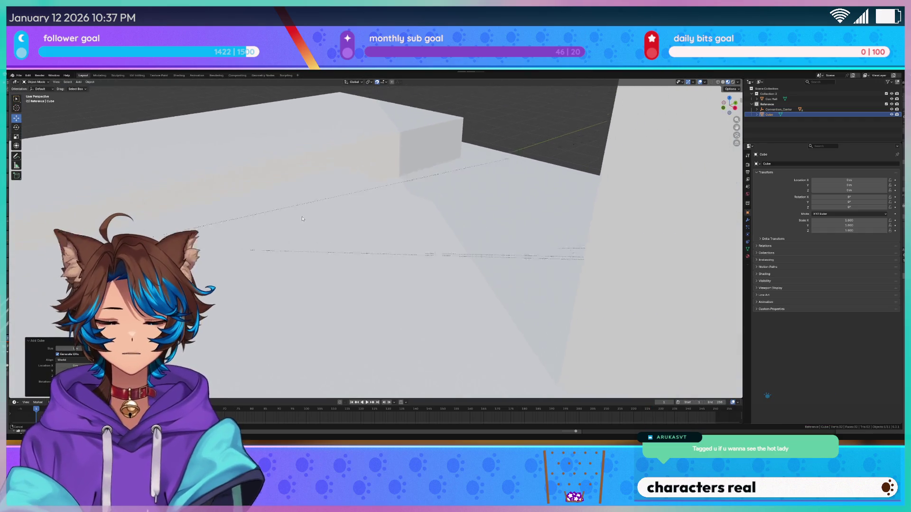
# Step: Move the new cube beside the hall slabs, about X 31 m, Y 50 m
pyautogui.press('g')
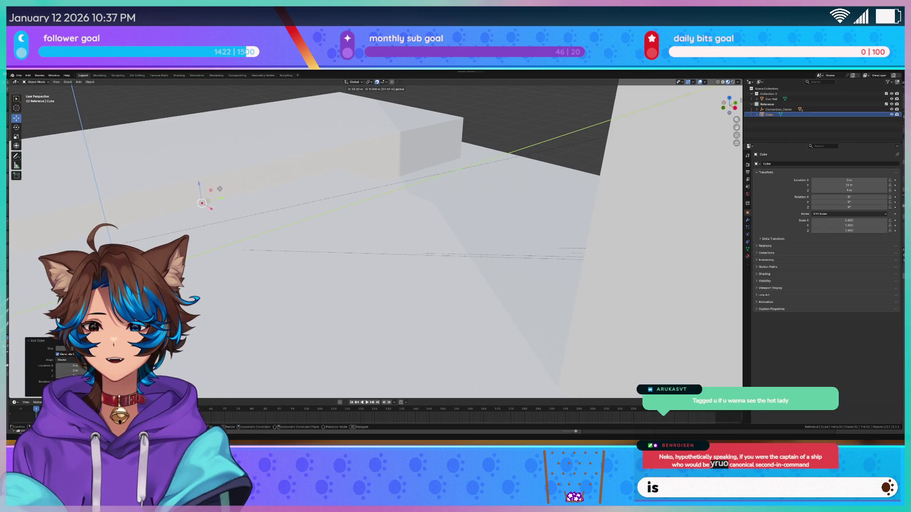
pyautogui.click(335, 176)
pyautogui.press('g')
pyautogui.press('x')
pyautogui.click(447, 201)
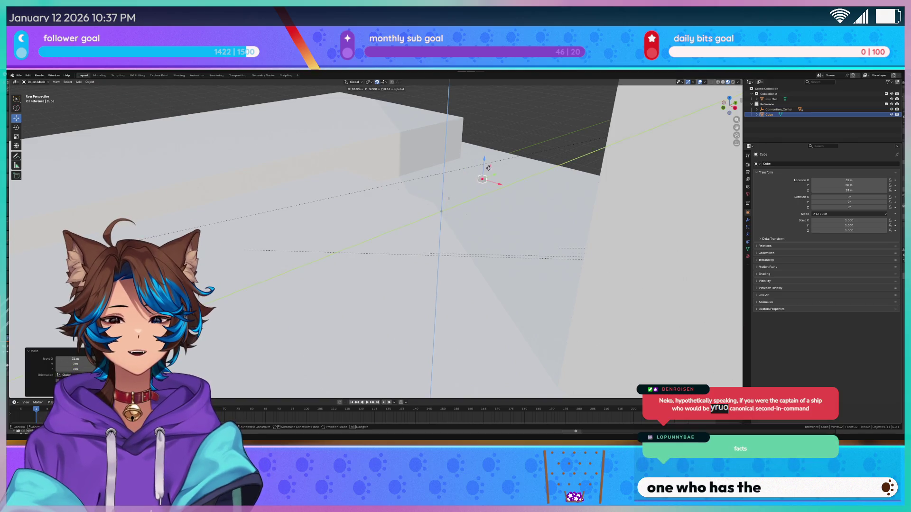
pyautogui.press('g')
pyautogui.click(428, 212)
pyautogui.moveTo(428, 212); pyautogui.dragTo(396, 203, button='middle')
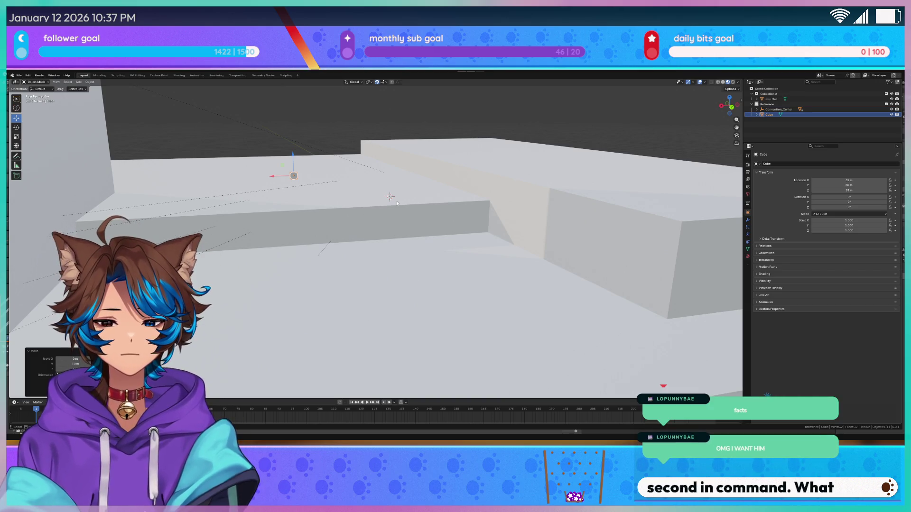
# Step: Lower the cube to Z 1 m and check it in right and front ortho views
pyautogui.moveTo(266, 199)
pyautogui.mouseDown(button='middle')
pyautogui.moveTo(315, 185)
pyautogui.moveTo(281, 174)
pyautogui.moveTo(367, 175)
pyautogui.moveTo(337, 168)
pyautogui.mouseUp(button='middle')
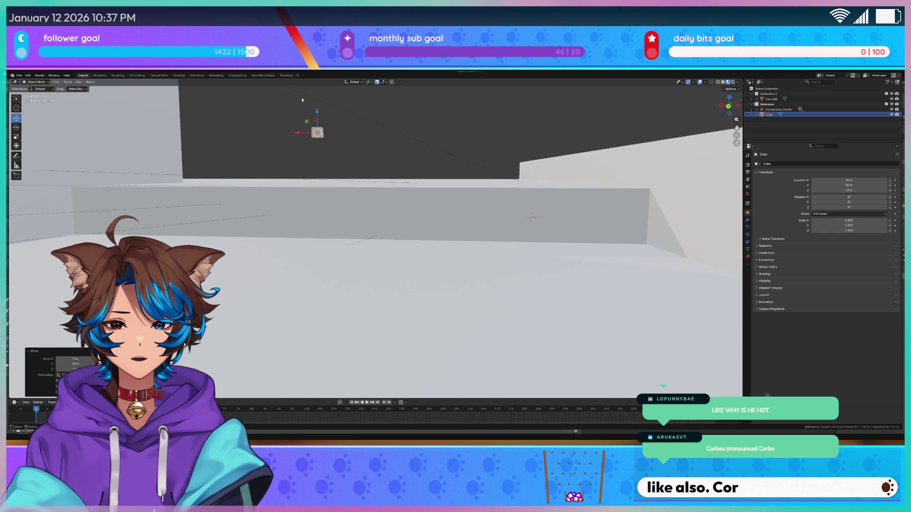
pyautogui.moveTo(318, 113); pyautogui.dragTo(333, 225)
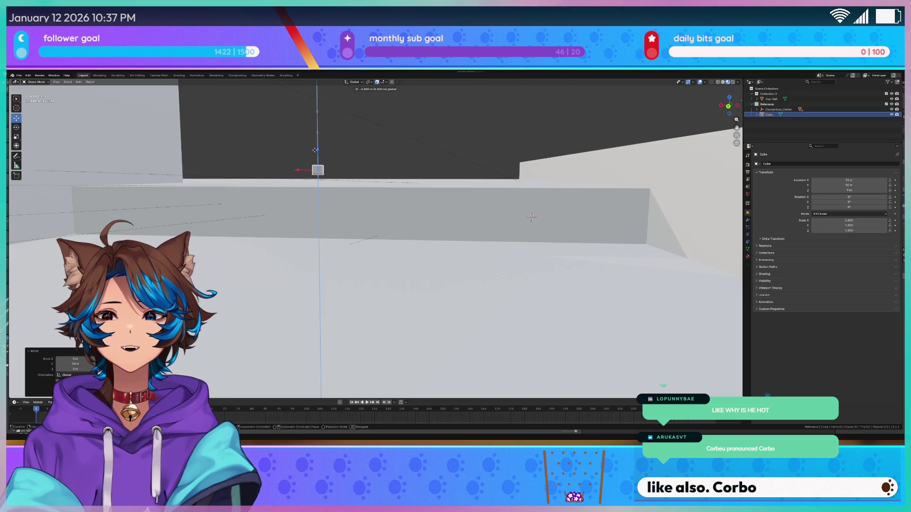
pyautogui.click(332, 226)
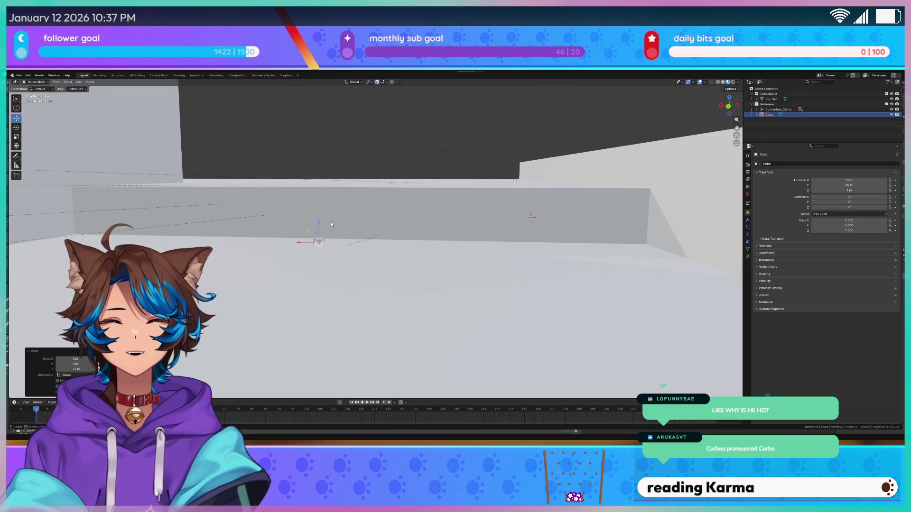
pyautogui.press('KP_3')
pyautogui.press('KP_1')
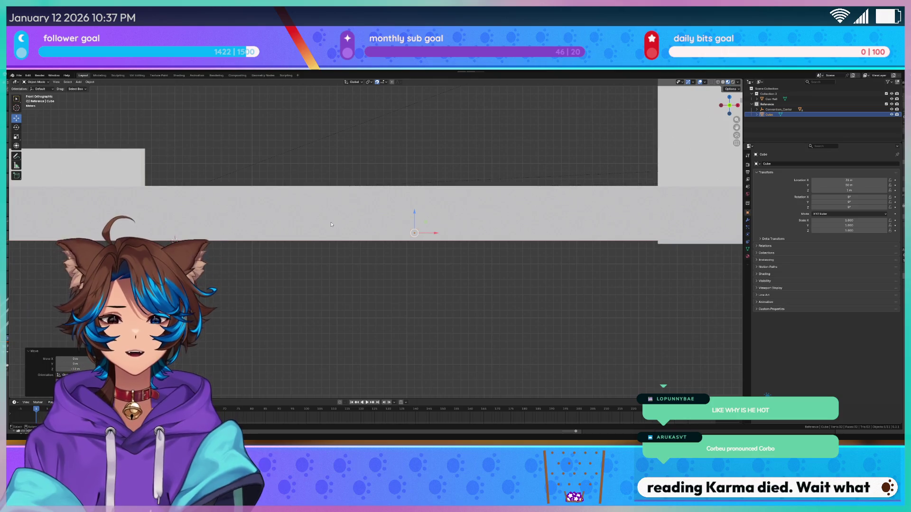
# Step: Lower the cube to about Z 0.6 m, nudge it down 0.1 m more, then enter Edit Mode
pyautogui.press('ctrl+KP_1')
pyautogui.scroll(2, 325, 208)
pyautogui.scroll(2, 323, 211)
pyautogui.moveTo(322, 222); pyautogui.dragTo(323, 231)
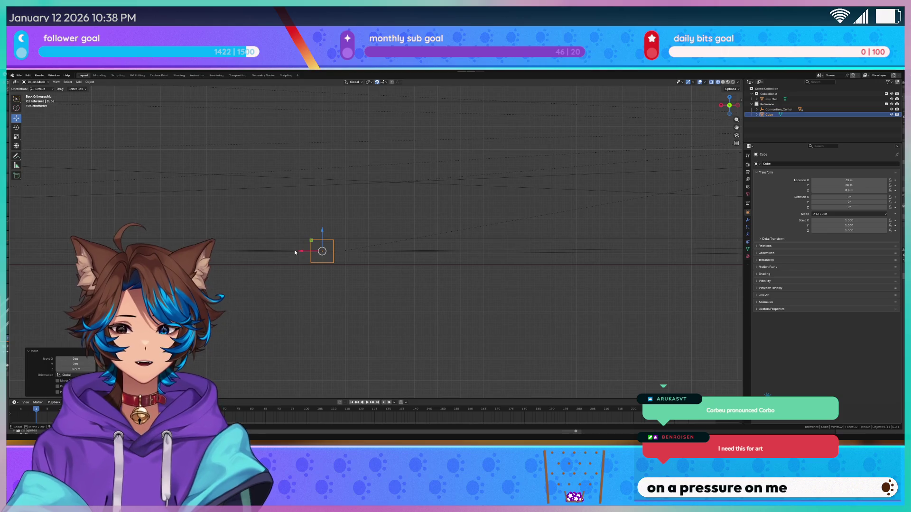
pyautogui.scroll(2, 319, 258)
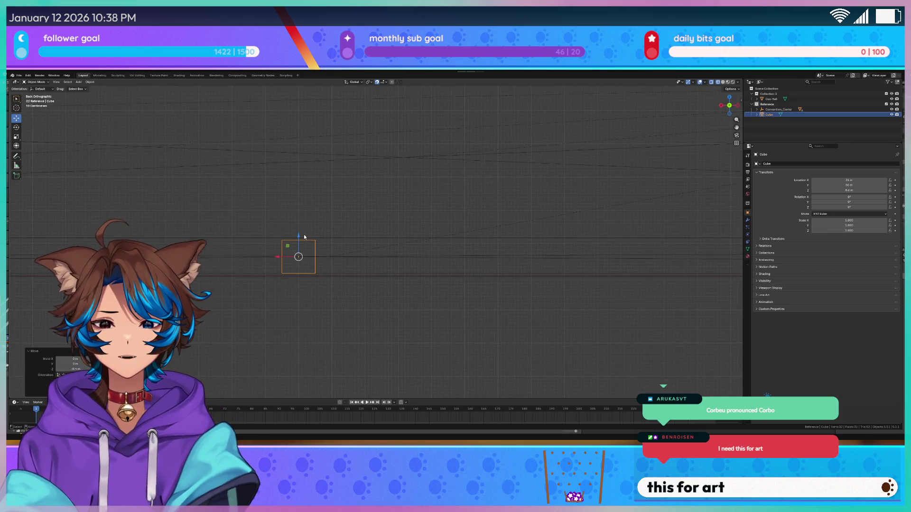
pyautogui.moveTo(300, 236); pyautogui.dragTo(299, 238)
pyautogui.scroll(5, 340, 306)
pyautogui.keyDown('shift'); pyautogui.moveTo(340, 306); pyautogui.dragTo(552, 252, button='middle'); pyautogui.keyUp('shift')
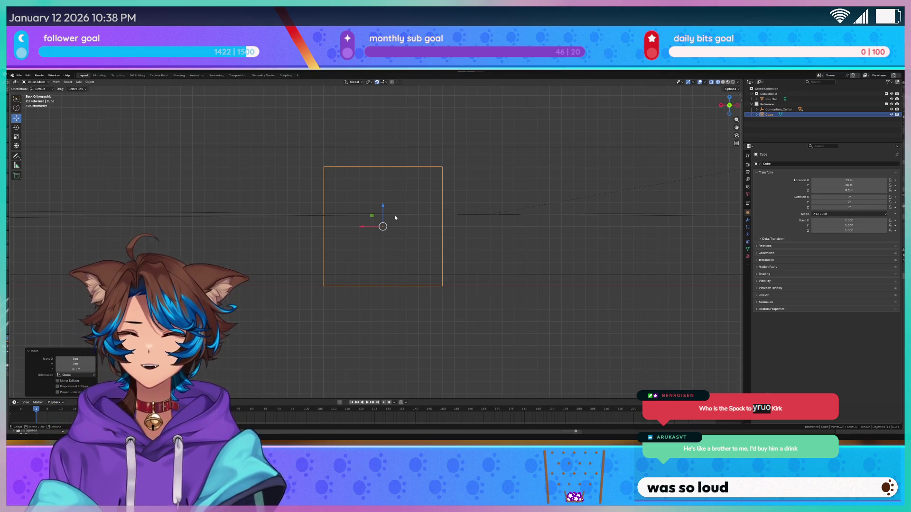
pyautogui.scroll(-5, 394, 214)
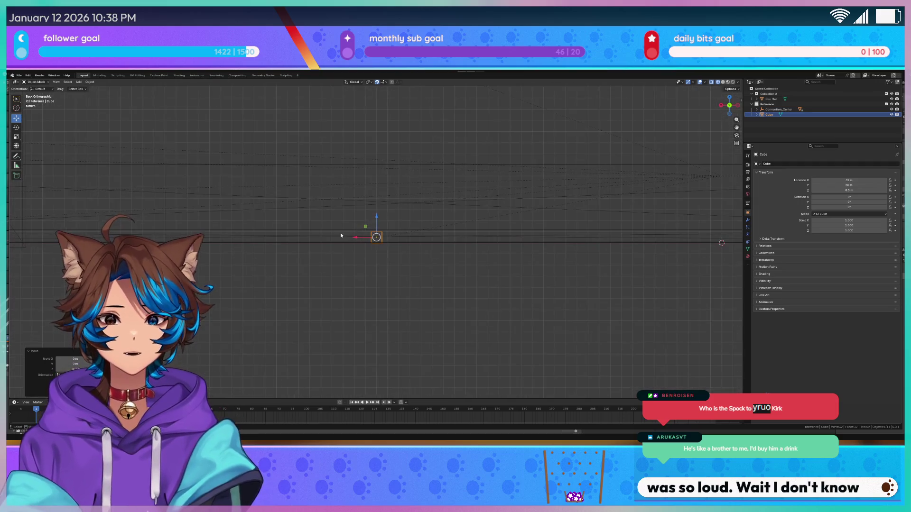
pyautogui.scroll(5, 351, 242)
pyautogui.press('Tab')
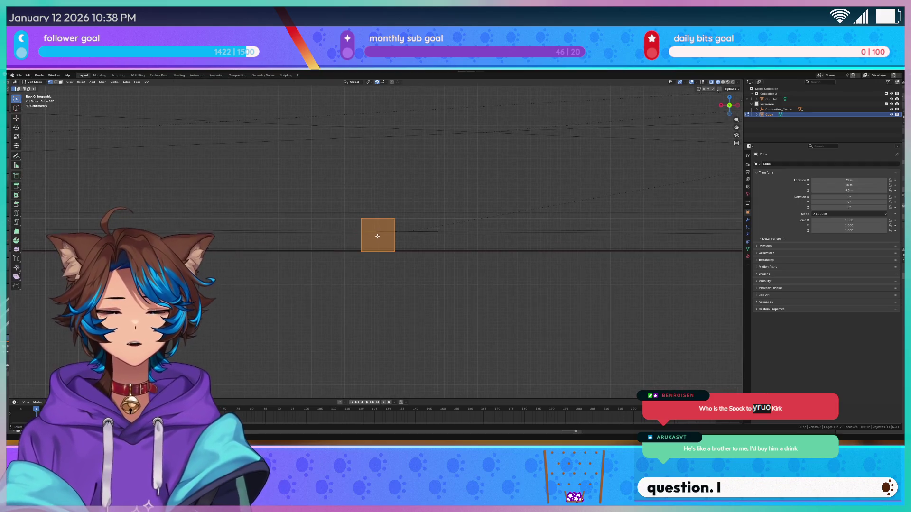
# Step: Select one cube face and stretch it along X into a long slab
pyautogui.click(365, 273)
pyautogui.scroll(-5, 229, 258)
pyautogui.keyDown('shift'); pyautogui.moveTo(229, 258); pyautogui.dragTo(503, 264, button='middle'); pyautogui.keyUp('shift')
pyautogui.scroll(-2, 503, 263)
pyautogui.press('g')
pyautogui.press('x')
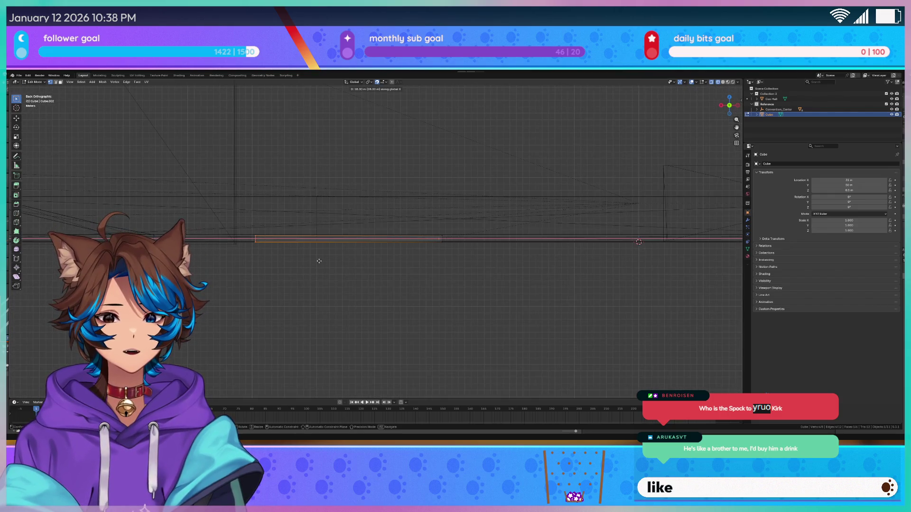
pyautogui.click(301, 261)
pyautogui.scroll(2, 480, 209)
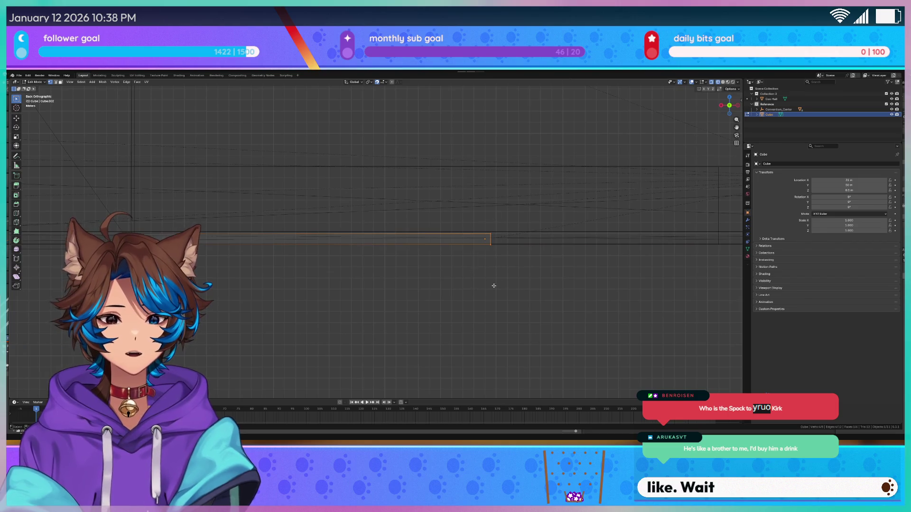
pyautogui.press('g')
pyautogui.press('x')
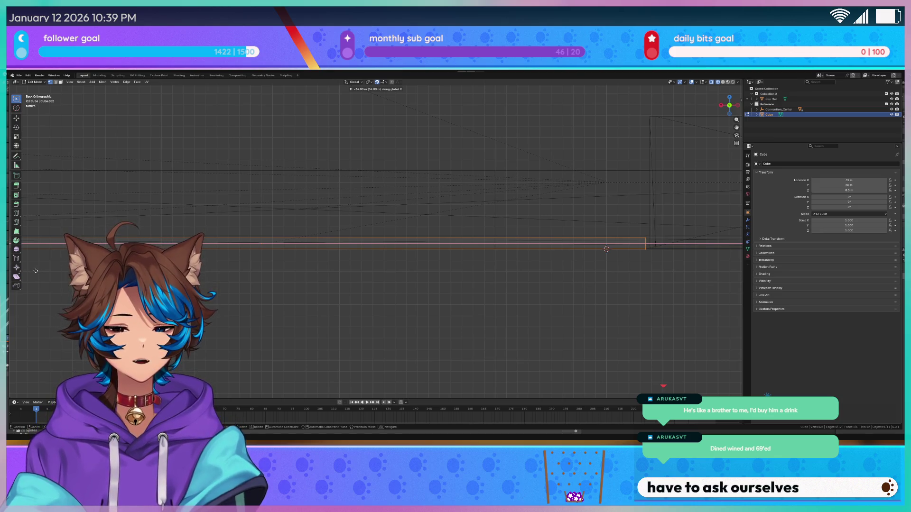
pyautogui.click(42, 271)
# Step: Shift the selected slab piece 0.6 m along X
pyautogui.scroll(-4, 42, 270)
pyautogui.scroll(4, 238, 249)
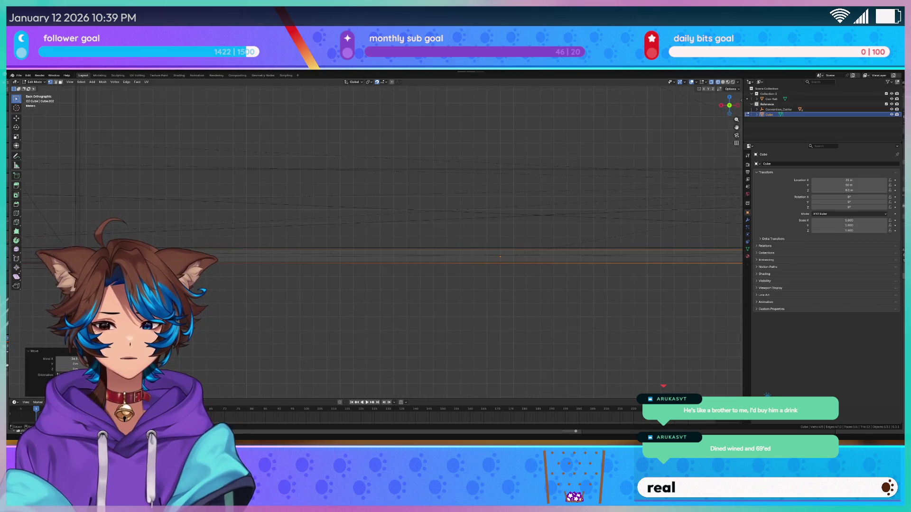
pyautogui.scroll(5, 377, 257)
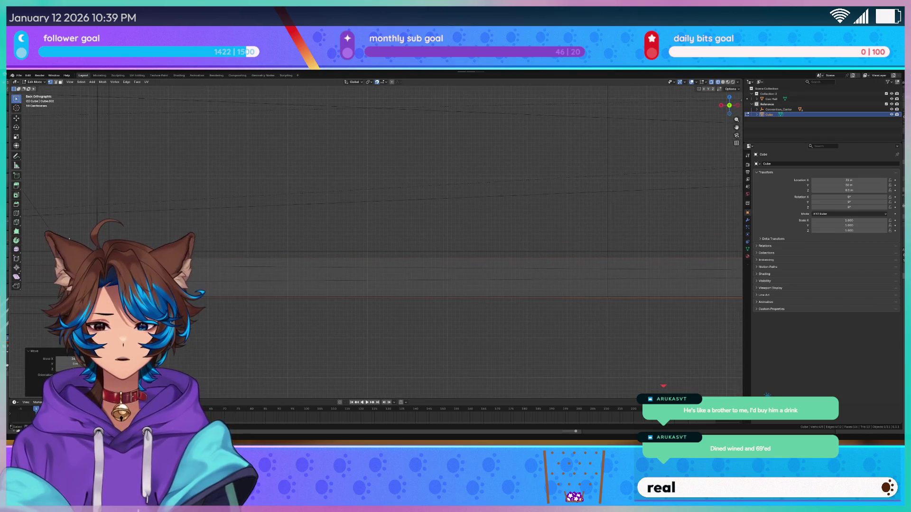
pyautogui.press('g')
pyautogui.press('x')
pyautogui.click(225, 304)
pyautogui.scroll(-3, 225, 304)
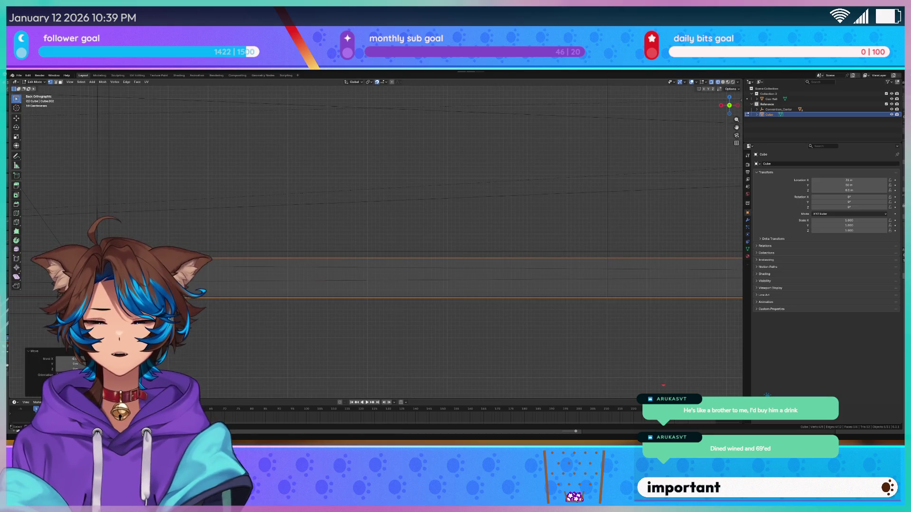
pyautogui.scroll(-3, 226, 304)
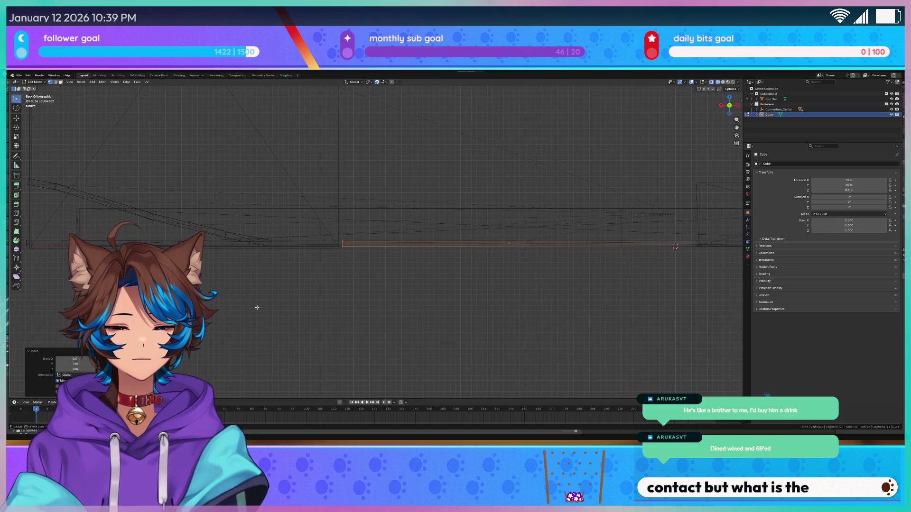
pyautogui.moveTo(387, 191)
pyautogui.mouseDown(button='middle')
pyautogui.moveTo(337, 198)
pyautogui.moveTo(331, 222)
pyautogui.moveTo(498, 315)
pyautogui.mouseUp(button='middle')
# Step: In top view, move the slab's lower edge 2 m along -Y, then select its top edge
pyautogui.press('KP_7')
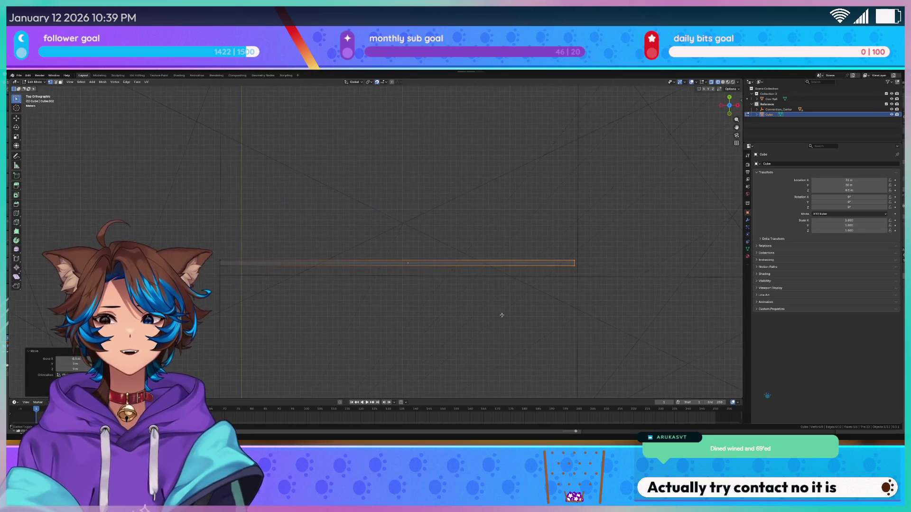
pyautogui.moveTo(594, 299); pyautogui.dragTo(197, 263)
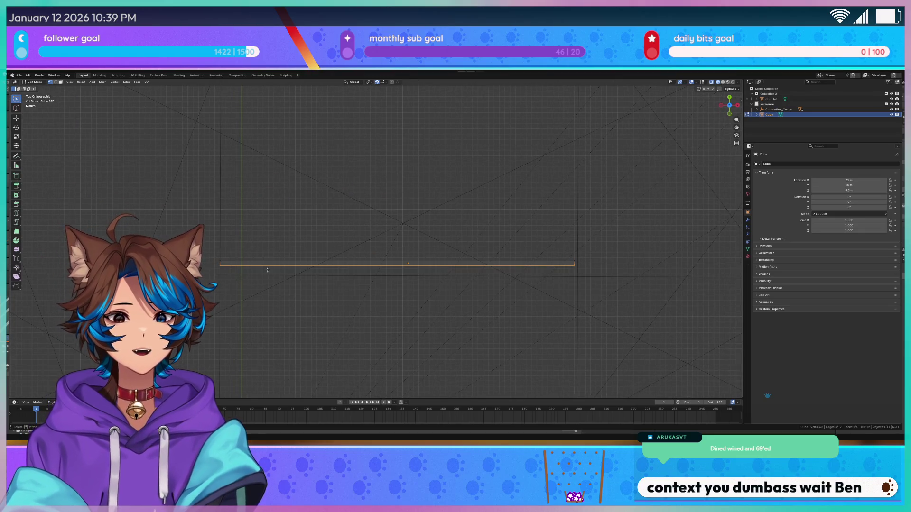
pyautogui.press('g')
pyautogui.press('x')
pyautogui.press('y')
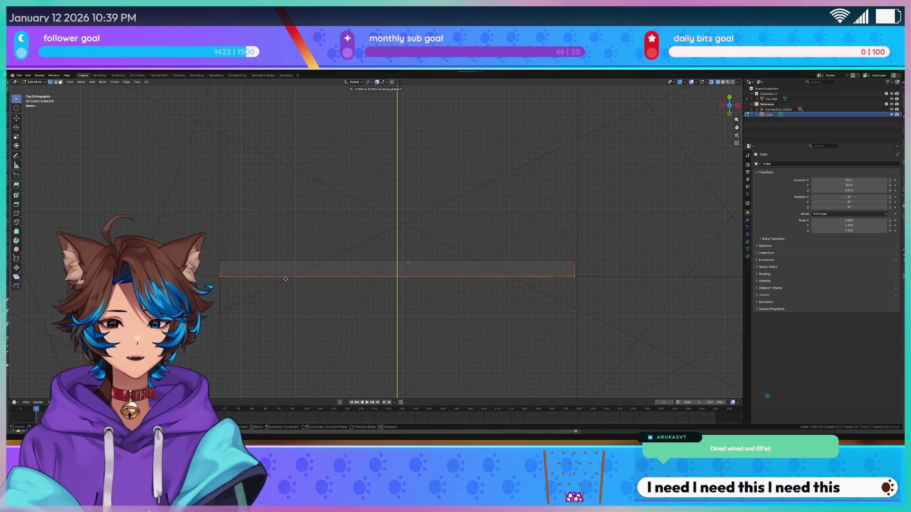
pyautogui.press('Return')
pyautogui.moveTo(208, 240); pyautogui.dragTo(580, 270)
pyautogui.keyDown('shift'); pyautogui.moveTo(561, 233); pyautogui.dragTo(585, 341, button='middle'); pyautogui.keyUp('shift')
pyautogui.scroll(-4, 501, 313)
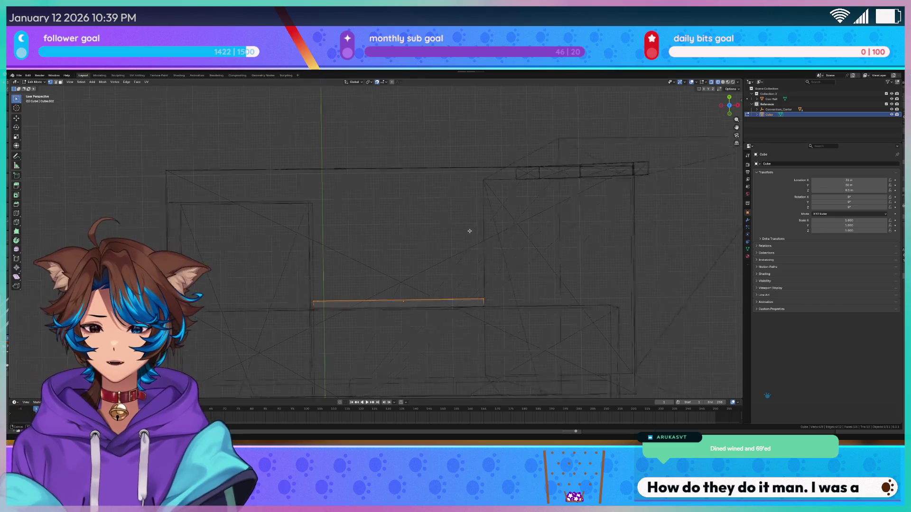
# Step: Push the slab's top edge 7 m along Y and inspect the result
pyautogui.moveTo(470, 231); pyautogui.dragTo(509, 198, button='middle')
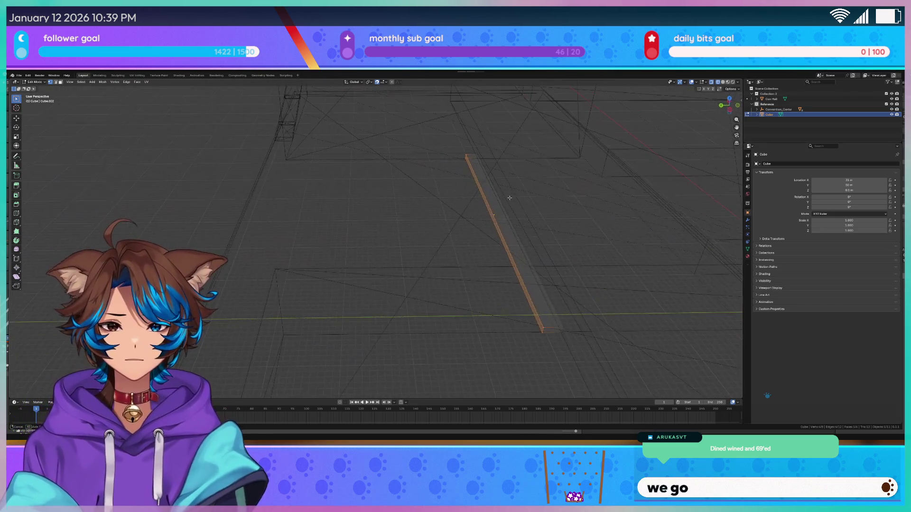
pyautogui.press('g')
pyautogui.press('y')
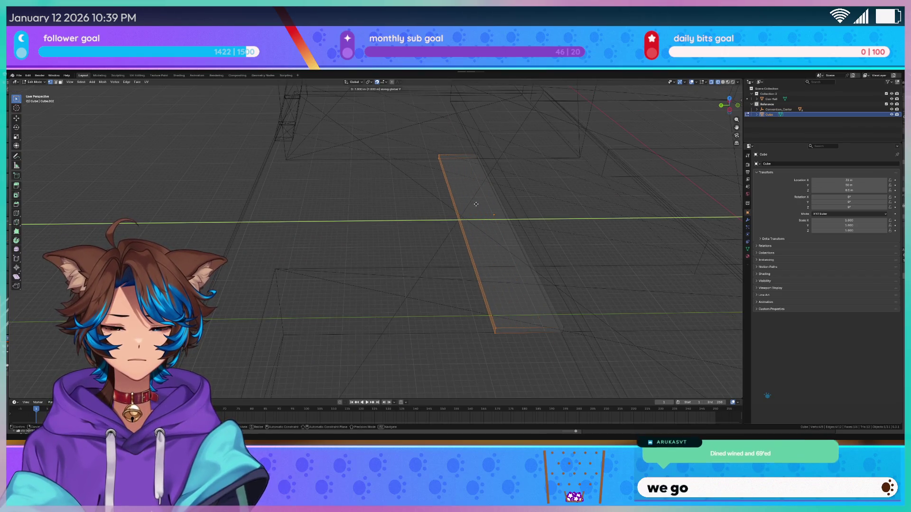
pyautogui.press('Return')
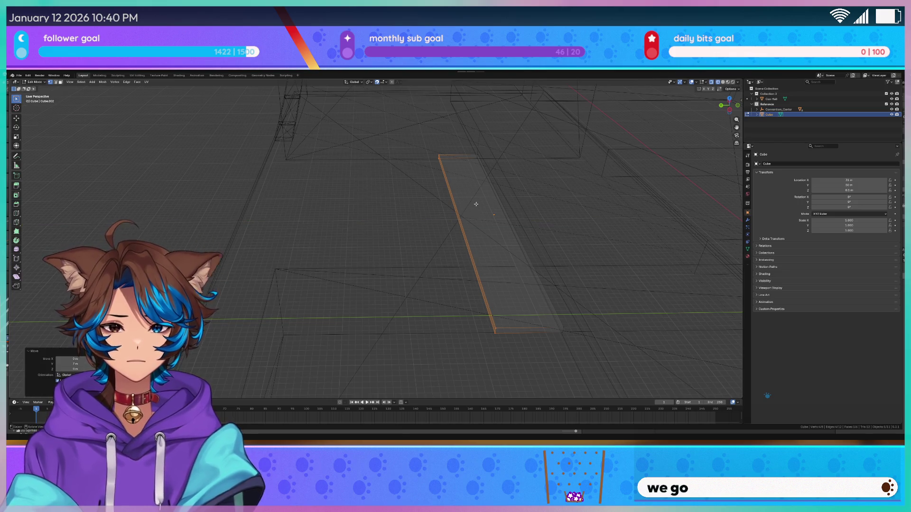
pyautogui.moveTo(490, 188); pyautogui.dragTo(539, 183, button='middle')
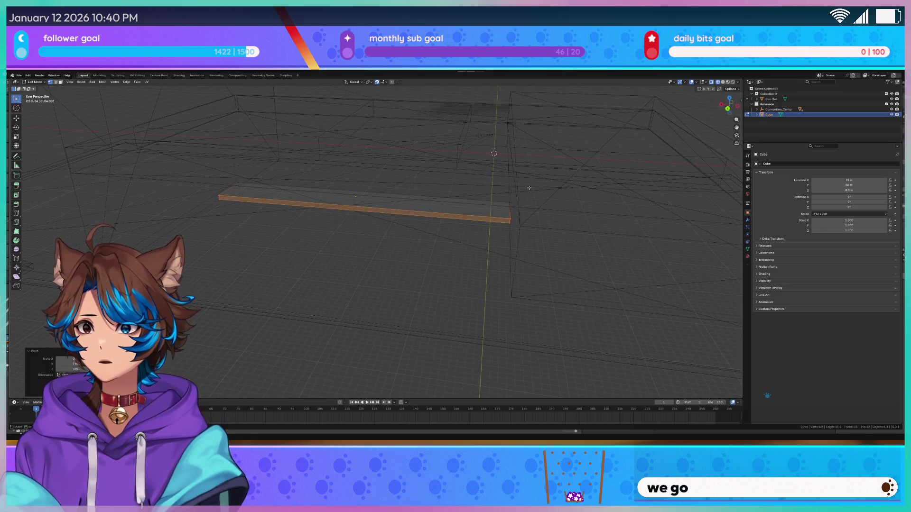
pyautogui.moveTo(402, 208)
pyautogui.mouseDown(button='middle')
pyautogui.moveTo(532, 218)
pyautogui.moveTo(516, 216)
pyautogui.mouseUp(button='middle')
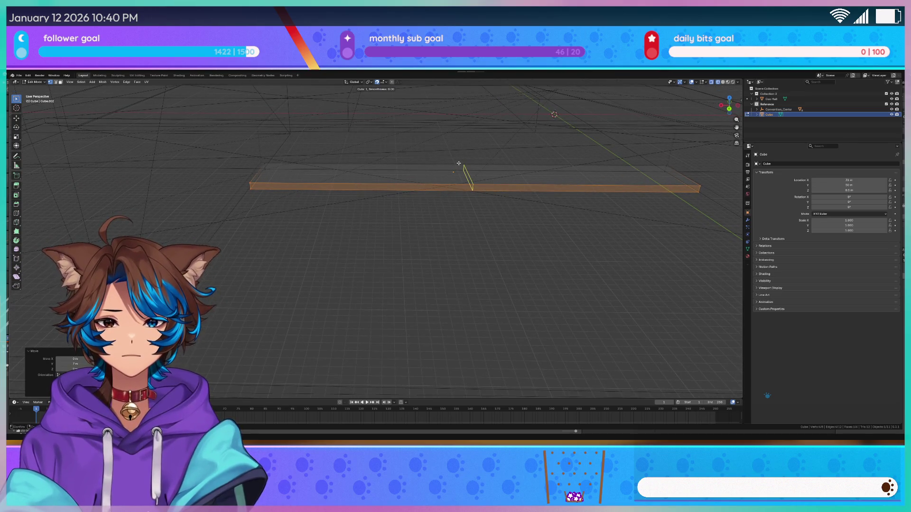
pyautogui.moveTo(544, 123)
pyautogui.mouseDown(button='middle')
pyautogui.moveTo(466, 166)
pyautogui.moveTo(381, 156)
pyautogui.moveTo(398, 169)
pyautogui.mouseUp(button='middle')
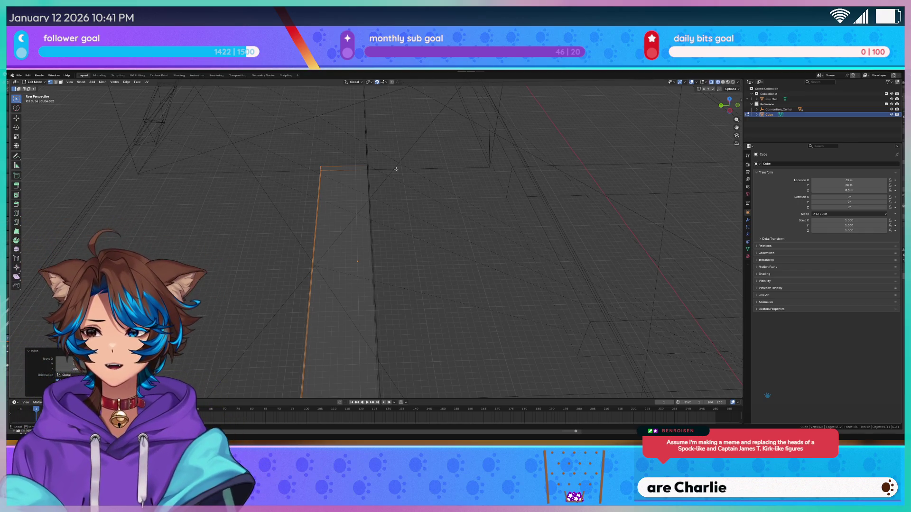
pyautogui.moveTo(396, 169); pyautogui.dragTo(418, 231, button='middle')
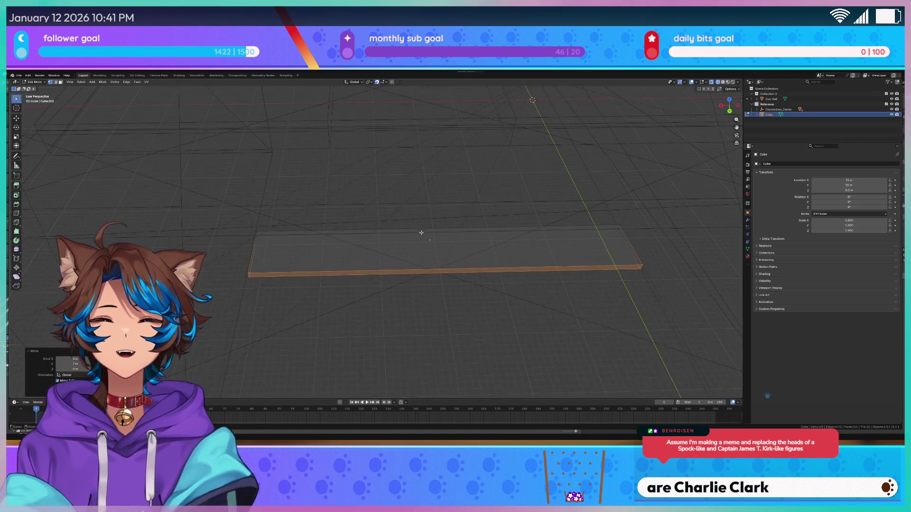
pyautogui.scroll(2, 422, 234)
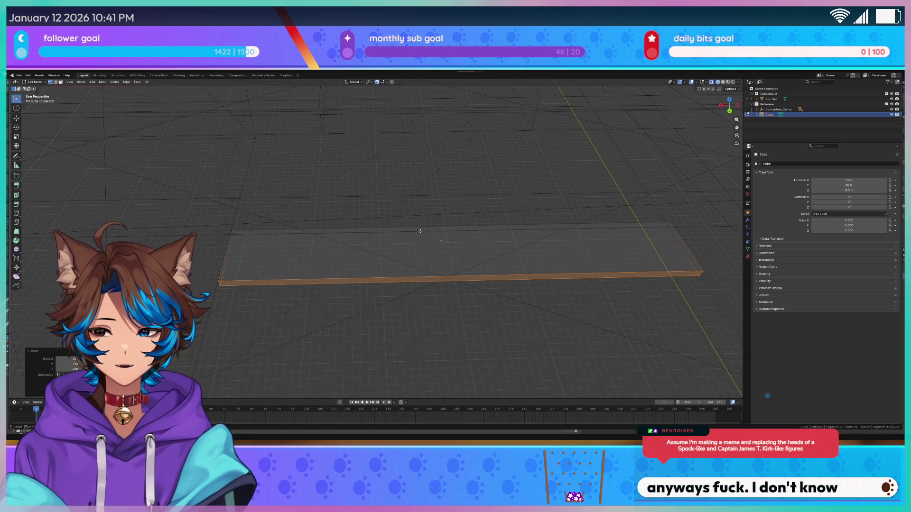
pyautogui.moveTo(420, 231); pyautogui.dragTo(382, 237, button='middle')
pyautogui.scroll(-2, 381, 237)
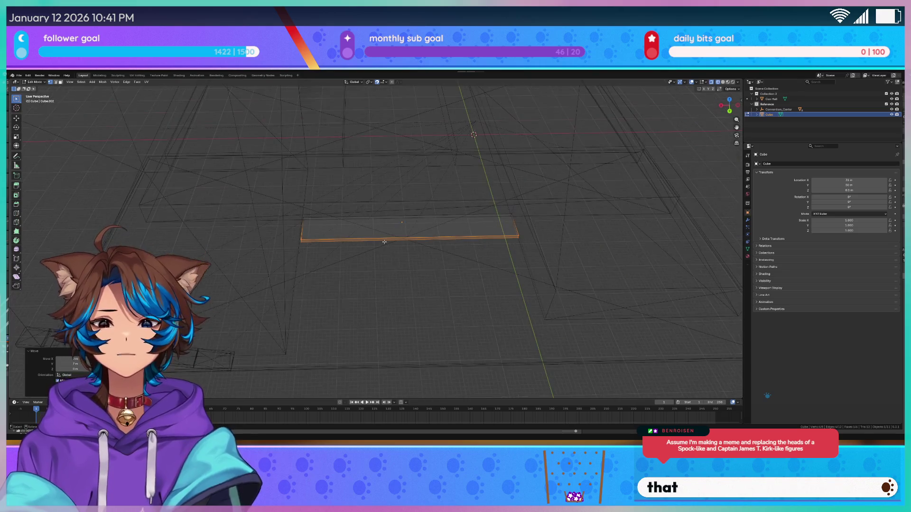
# Step: Set the move's X offset to 0 m in the redo panel
pyautogui.click(74, 359)
pyautogui.write('0')
pyautogui.press('Return')
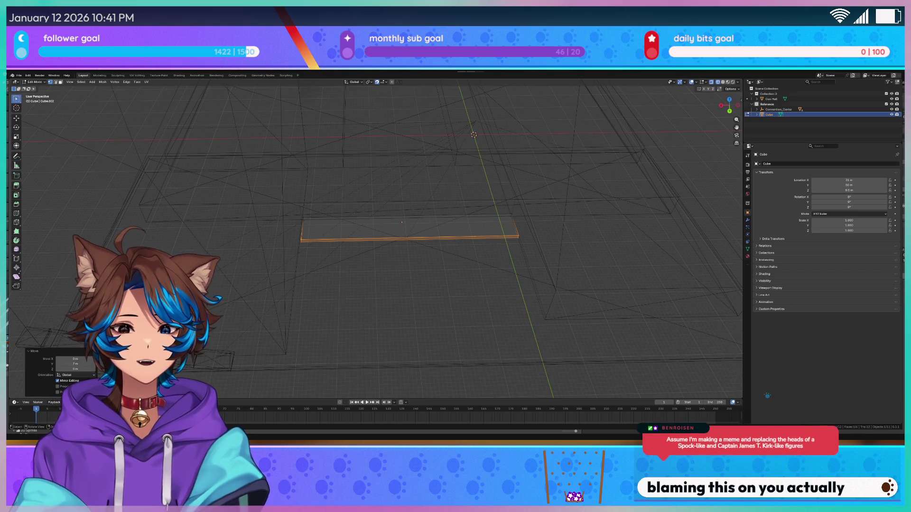
# Step: Add a loop cut across the slab, slid near its left end
pyautogui.scroll(4, 377, 230)
pyautogui.hotkey('ctrl', 'r')
pyautogui.click(377, 230)
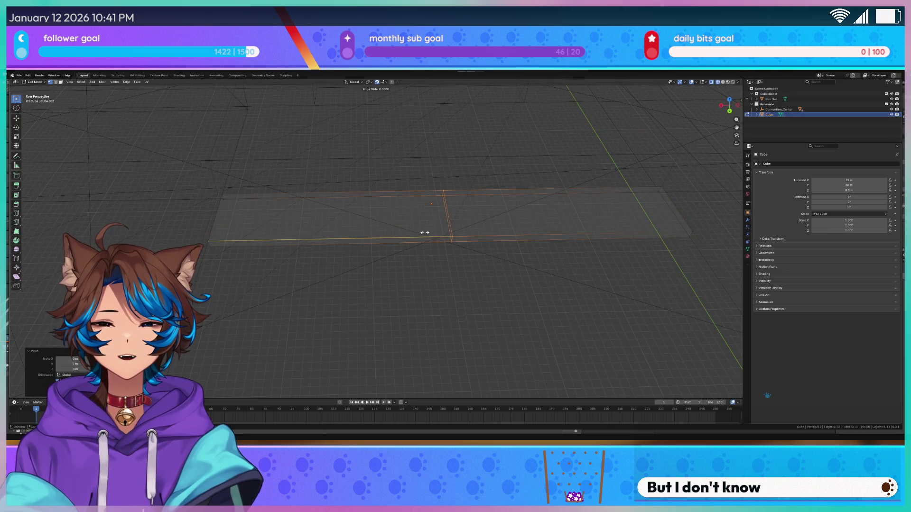
pyautogui.click(273, 244)
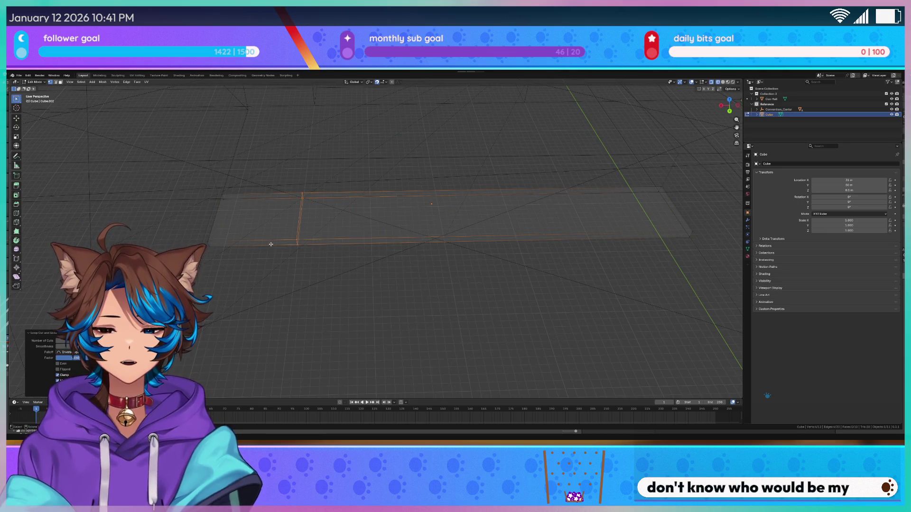
# Step: Select the slab's short end face and switch the viewport to solid shading
pyautogui.press('KP_7')
pyautogui.scroll(-4, 386, 197)
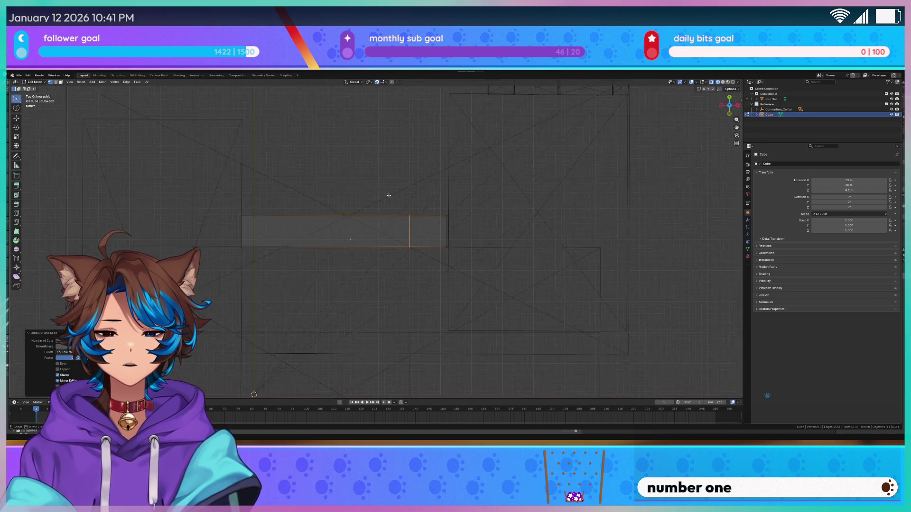
pyautogui.scroll(-4, 458, 221)
pyautogui.moveTo(466, 235)
pyautogui.mouseDown(button='middle')
pyautogui.moveTo(351, 205)
pyautogui.moveTo(230, 193)
pyautogui.moveTo(304, 194)
pyautogui.mouseUp(button='middle')
pyautogui.click(230, 192)
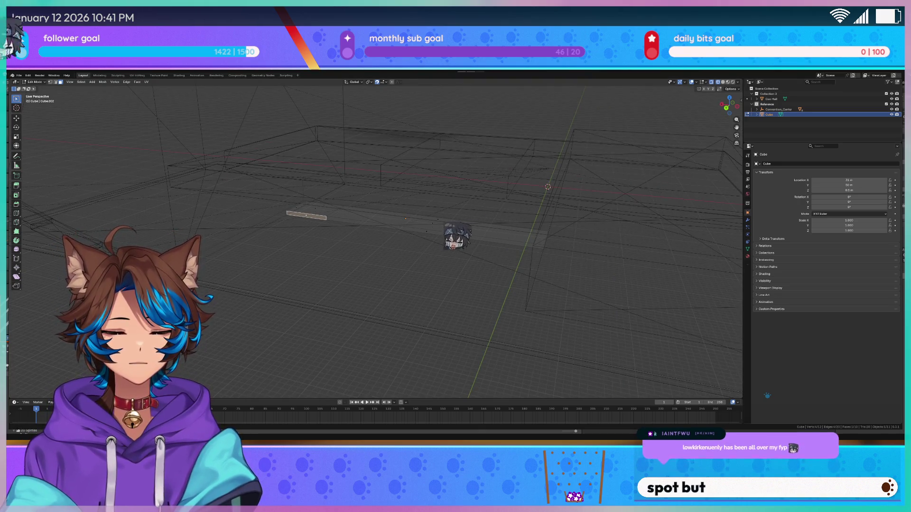
pyautogui.moveTo(659, 200); pyautogui.dragTo(531, 244, button='middle')
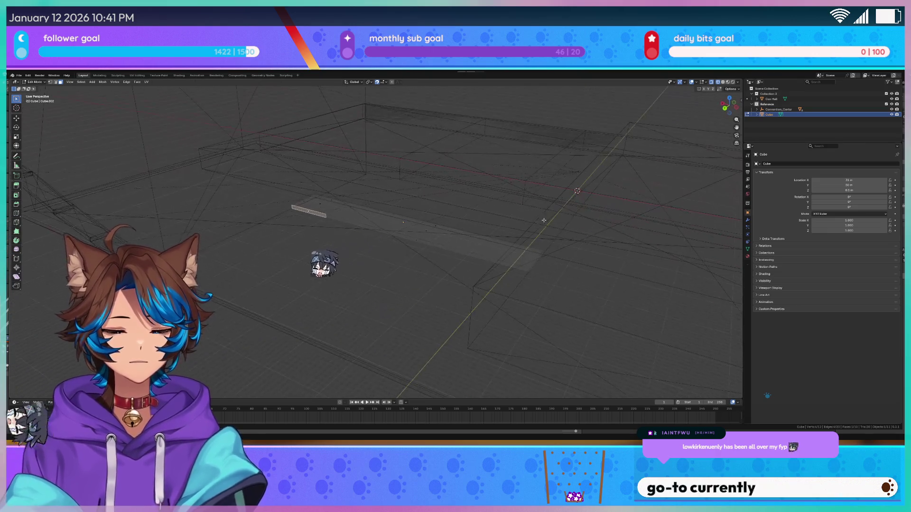
pyautogui.press('z')
pyautogui.click(488, 243)
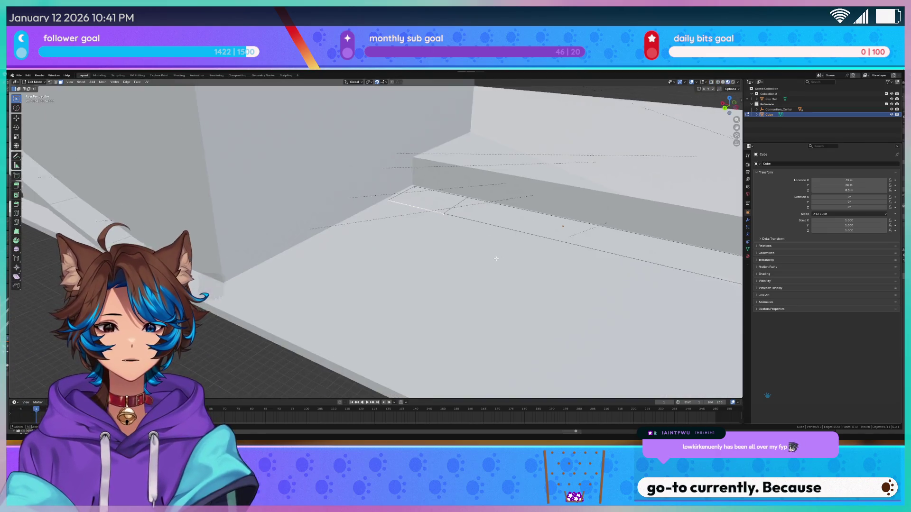
# Step: Extrude the selected end face 15 m to form an L-shaped ledge
pyautogui.moveTo(399, 246)
pyautogui.mouseDown(button='middle')
pyautogui.moveTo(454, 251)
pyautogui.moveTo(427, 254)
pyautogui.mouseUp(button='middle')
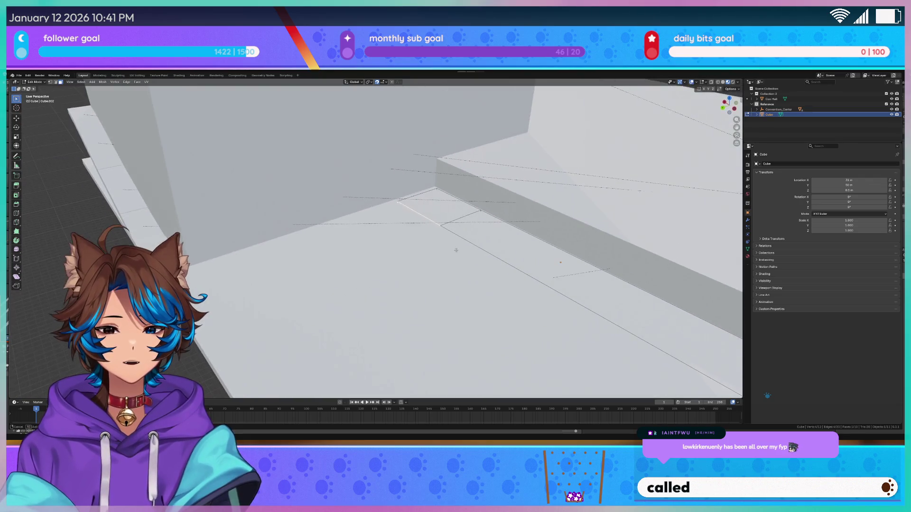
pyautogui.press('e')
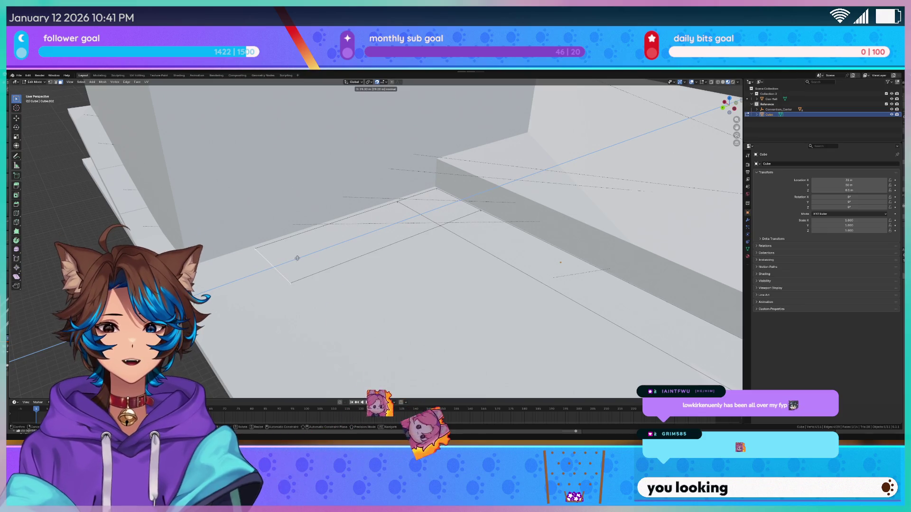
pyautogui.click(296, 256)
# Step: Return to Object Mode and begin lifting the object along Z
pyautogui.moveTo(296, 255)
pyautogui.mouseDown(button='middle')
pyautogui.moveTo(333, 237)
pyautogui.moveTo(331, 249)
pyautogui.mouseUp(button='middle')
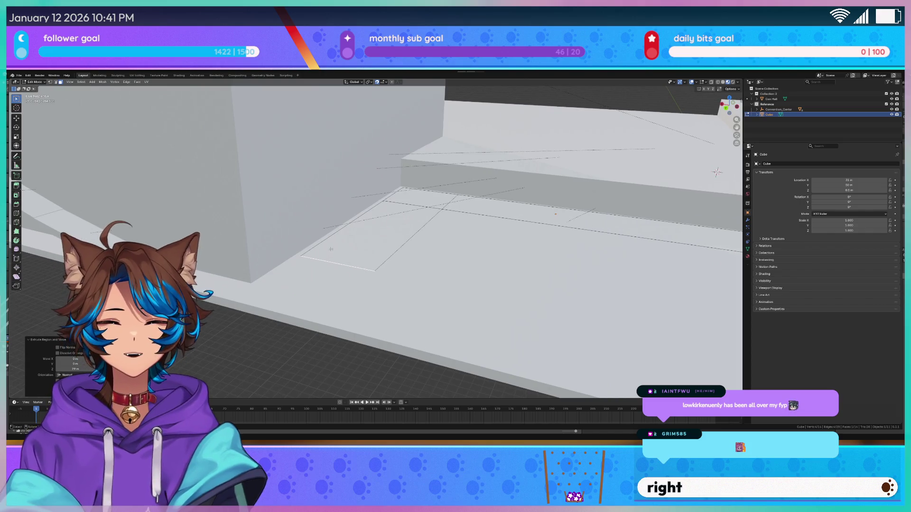
pyautogui.press('Tab')
pyautogui.moveTo(331, 249)
pyautogui.mouseDown(button='middle')
pyautogui.moveTo(421, 259)
pyautogui.moveTo(421, 242)
pyautogui.mouseUp(button='middle')
pyautogui.press('g')
pyautogui.press('z')
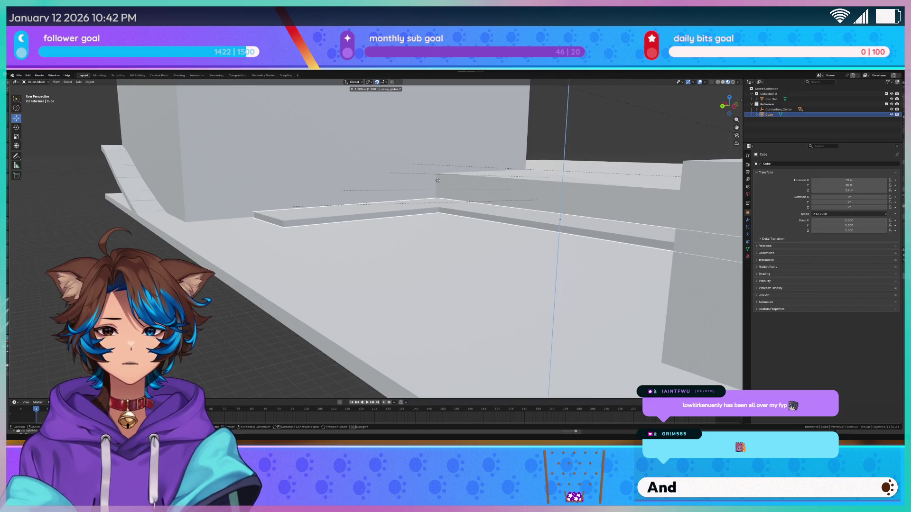
# Step: Confirm the raised slab, inspect it, then undo back to floor level
pyautogui.click(439, 179)
pyautogui.scroll(3, 438, 178)
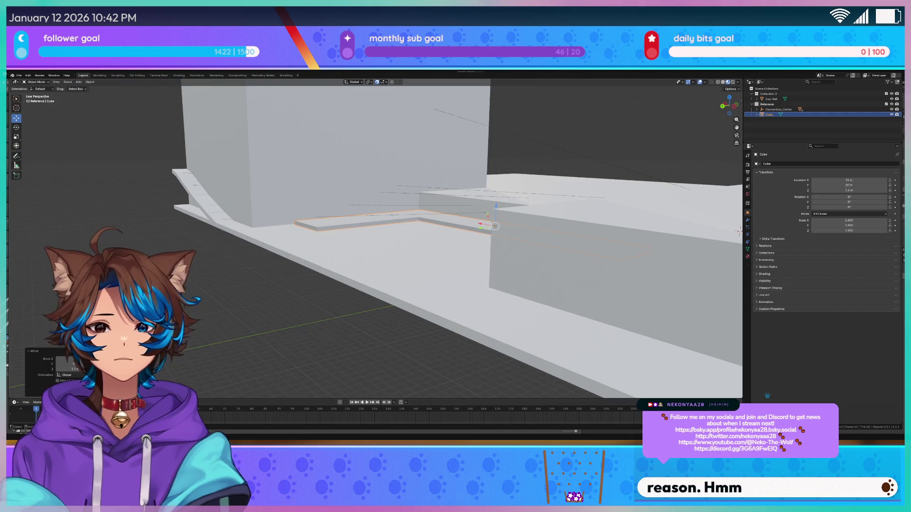
pyautogui.moveTo(342, 222)
pyautogui.mouseDown(button='middle')
pyautogui.moveTo(371, 241)
pyautogui.moveTo(424, 232)
pyautogui.mouseUp(button='middle')
pyautogui.scroll(5, 371, 241)
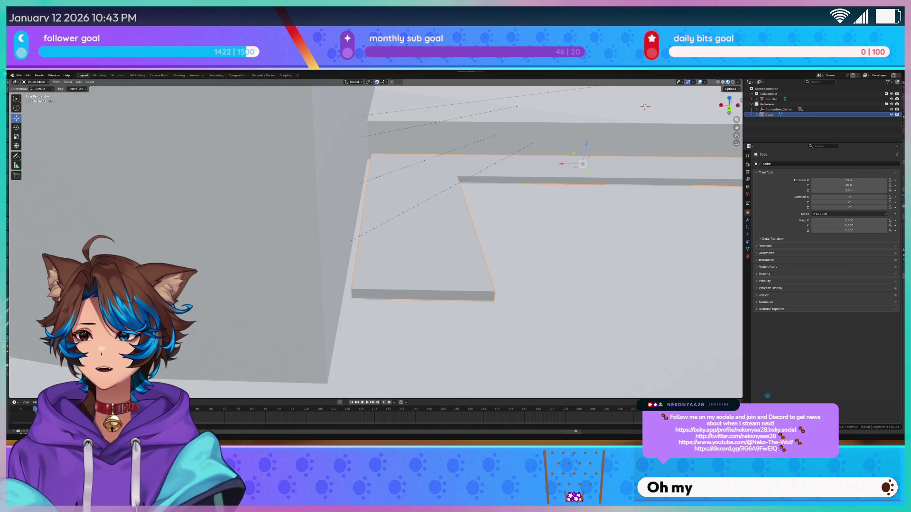
pyautogui.keyDown('shift'); pyautogui.moveTo(424, 232); pyautogui.dragTo(306, 229, button='middle'); pyautogui.keyUp('shift')
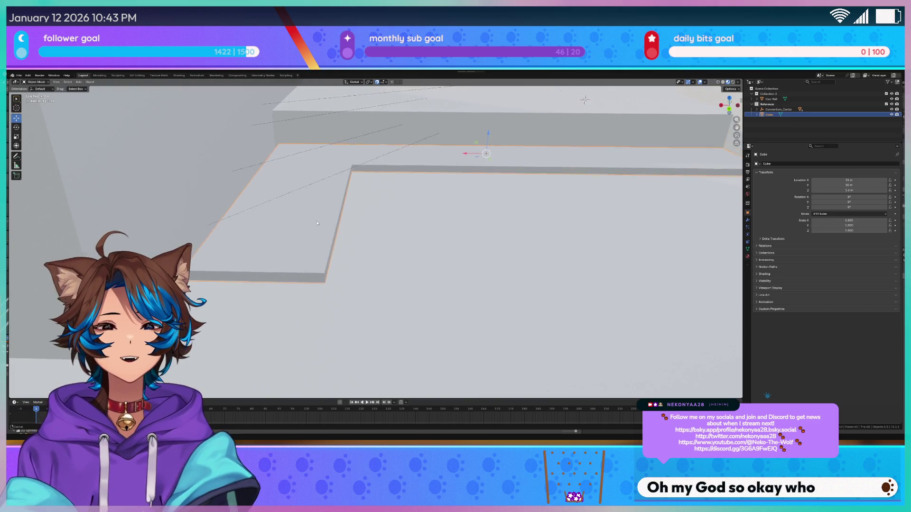
pyautogui.hotkey('ctrl', 'z')
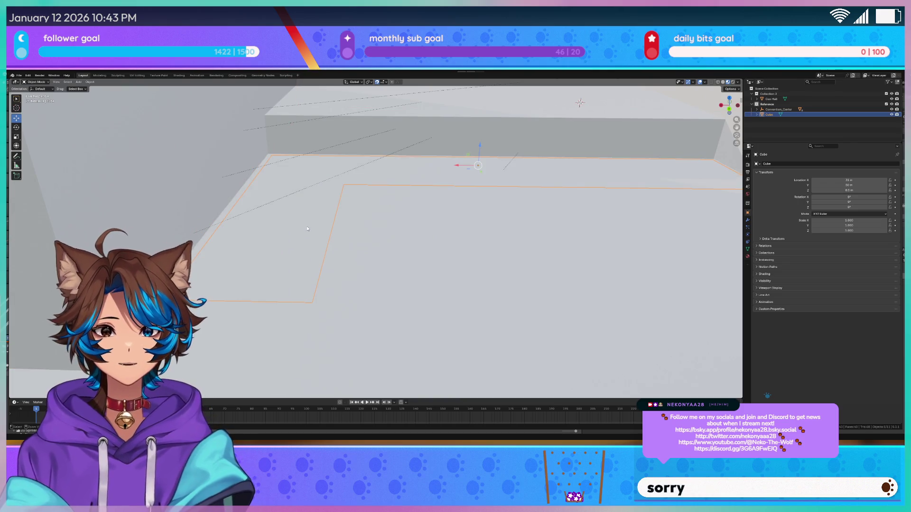
# Step: Add a loop cut to the slab mesh, then raise the whole slab along Z
pyautogui.press('Tab')
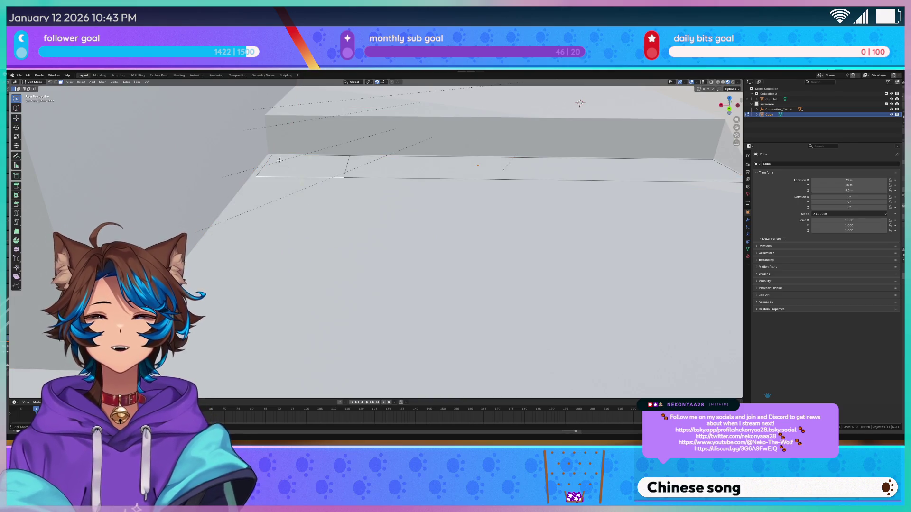
pyautogui.hotkey('ctrl', 'r')
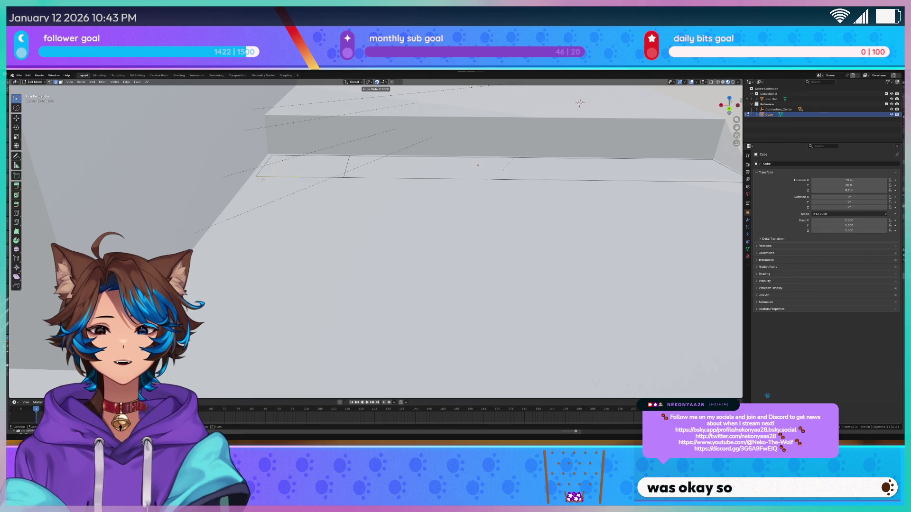
pyautogui.click(259, 180)
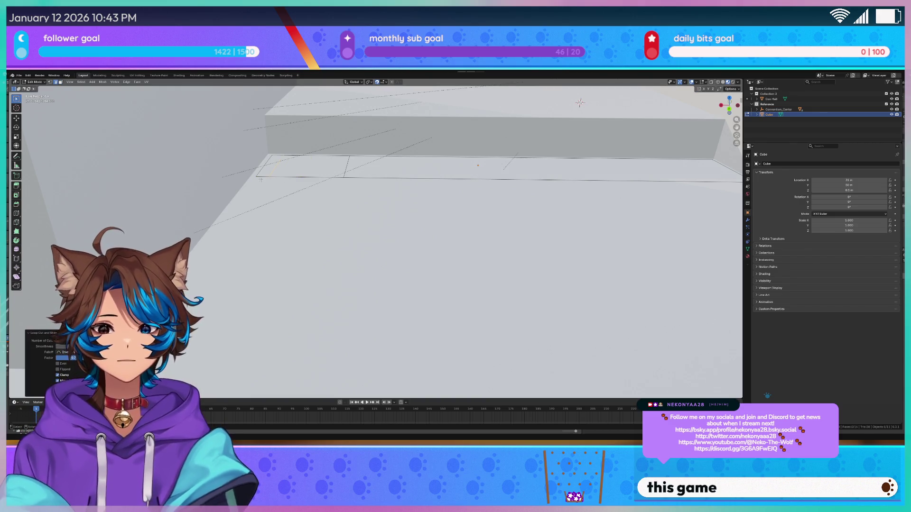
pyautogui.press('Tab')
pyautogui.press('Tab')
pyautogui.moveTo(263, 172); pyautogui.dragTo(282, 179, button='middle')
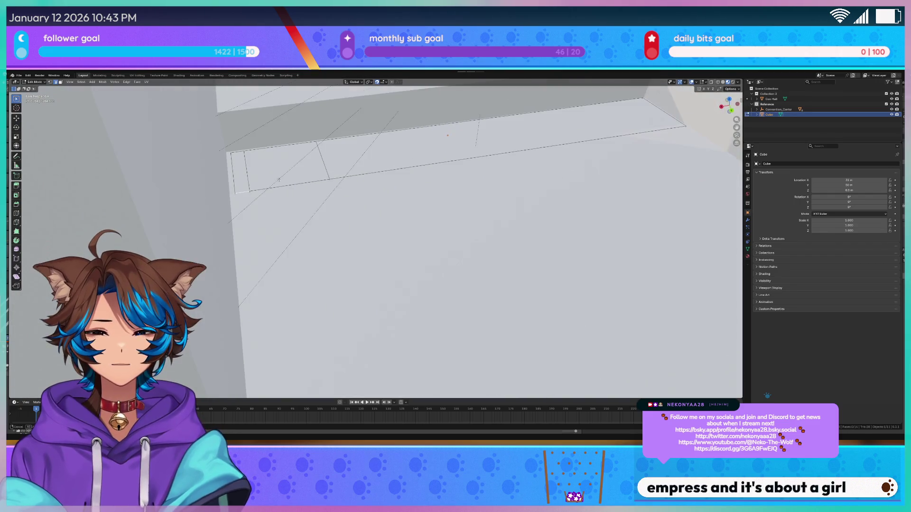
pyautogui.press('Tab')
pyautogui.press('g')
pyautogui.press('z')
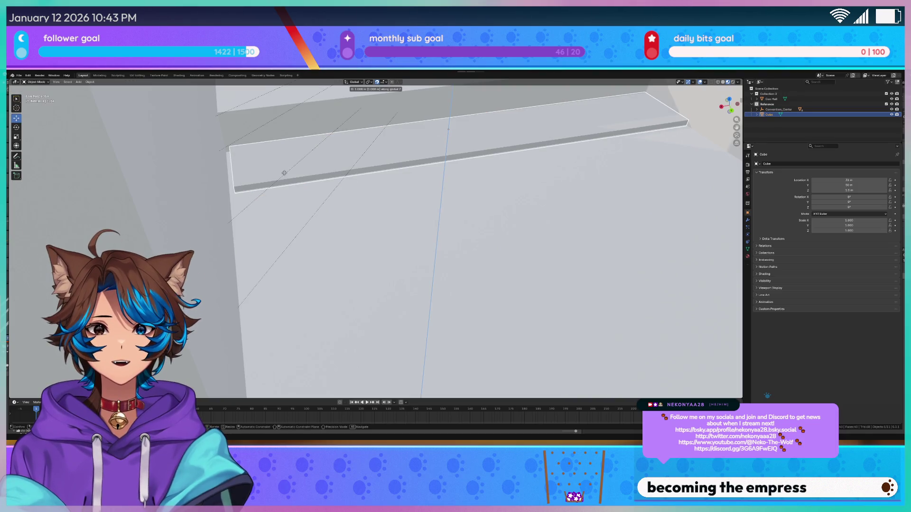
pyautogui.click(284, 173)
# Step: Switch to wireframe shading and select the slab's end face in Edit Mode
pyautogui.press('KP_1')
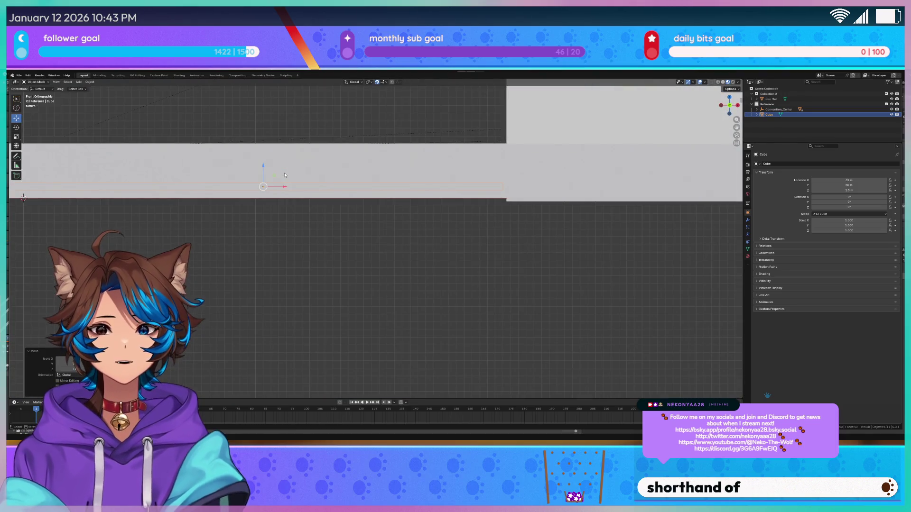
pyautogui.moveTo(284, 175)
pyautogui.mouseDown(button='middle')
pyautogui.moveTo(264, 169)
pyautogui.moveTo(257, 238)
pyautogui.moveTo(268, 209)
pyautogui.mouseUp(button='middle')
pyautogui.press('z')
pyautogui.click(238, 175)
pyautogui.press('Tab')
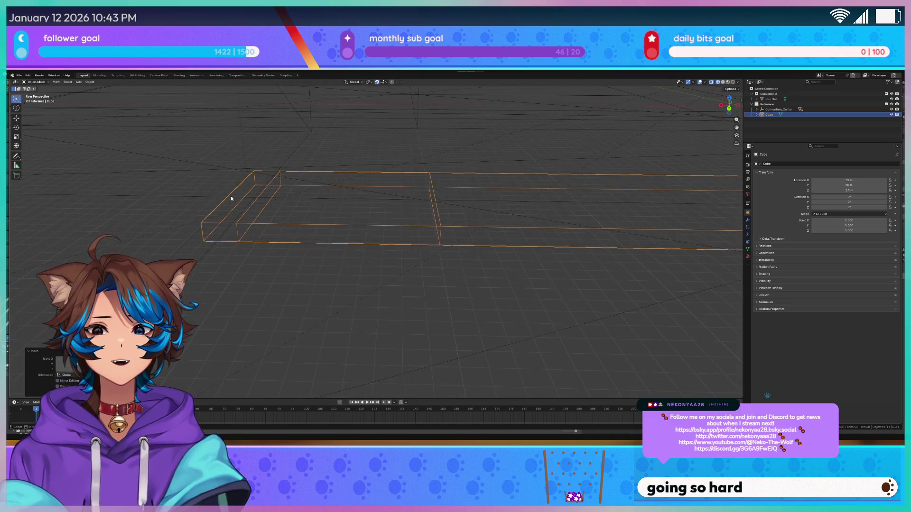
pyautogui.hotkey('shift', 'z')
pyautogui.click(233, 199)
# Step: Shift the slab's end face 3 m along X
pyautogui.press('g')
pyautogui.press('y')
pyautogui.press('x')
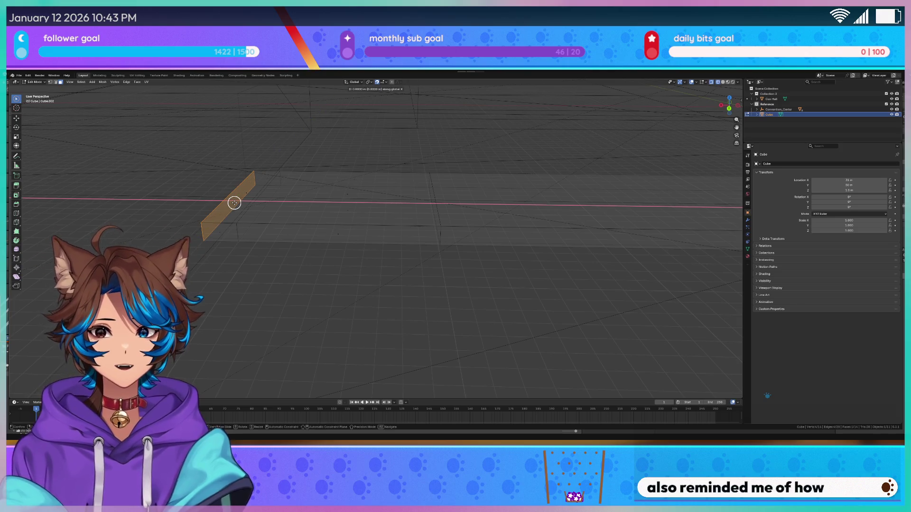
pyautogui.click(220, 204)
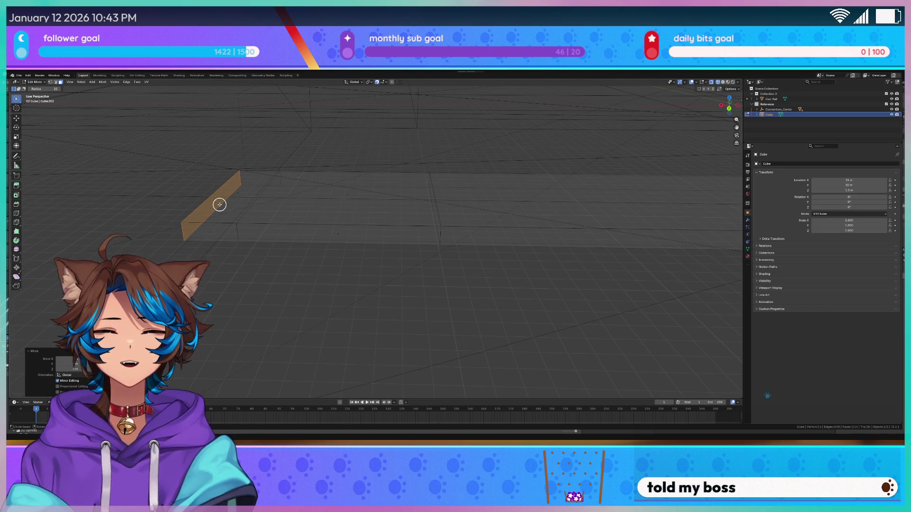
# Step: Check the slab end from the back orthographic view, then extrude the selected face 17 m outward
pyautogui.press('KP_5')
pyautogui.press('ctrl+KP_1')
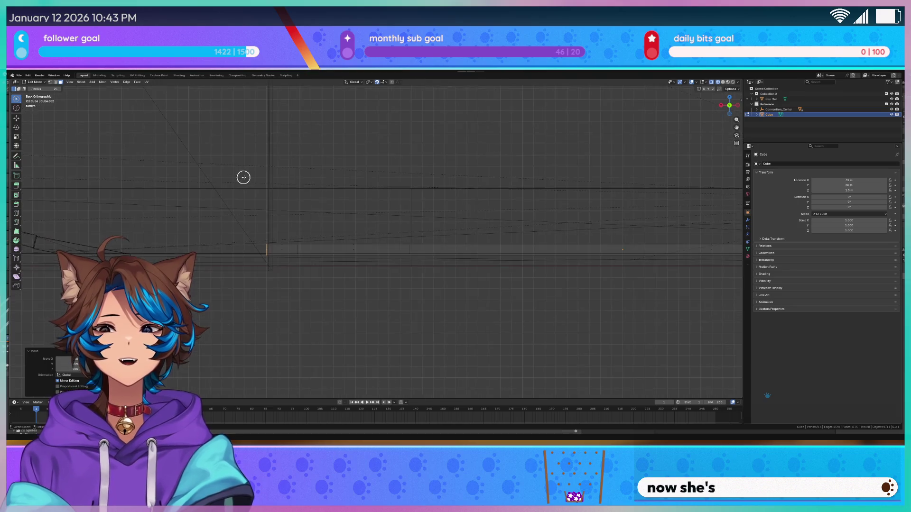
pyautogui.scroll(2, 439, 187)
pyautogui.scroll(2, 407, 191)
pyautogui.scroll(1, 192, 252)
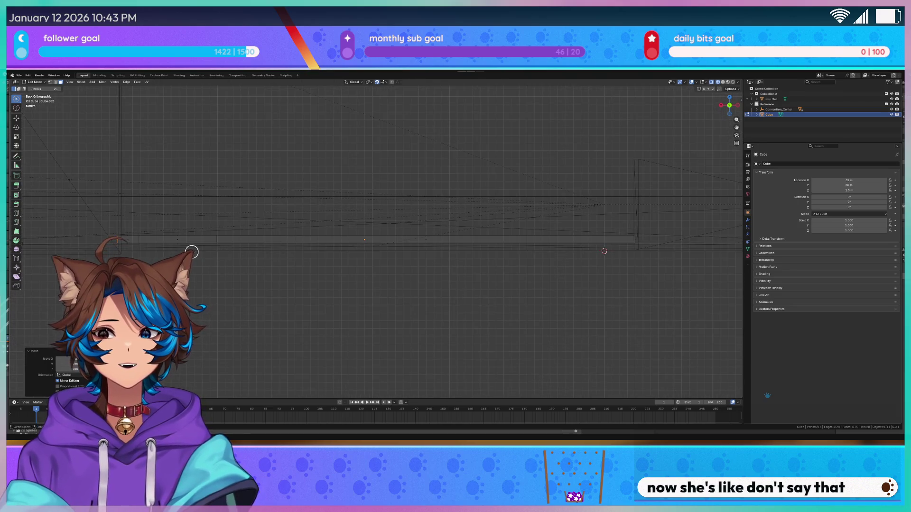
pyautogui.keyDown('shift'); pyautogui.moveTo(192, 252); pyautogui.dragTo(323, 241, button='middle'); pyautogui.keyUp('shift')
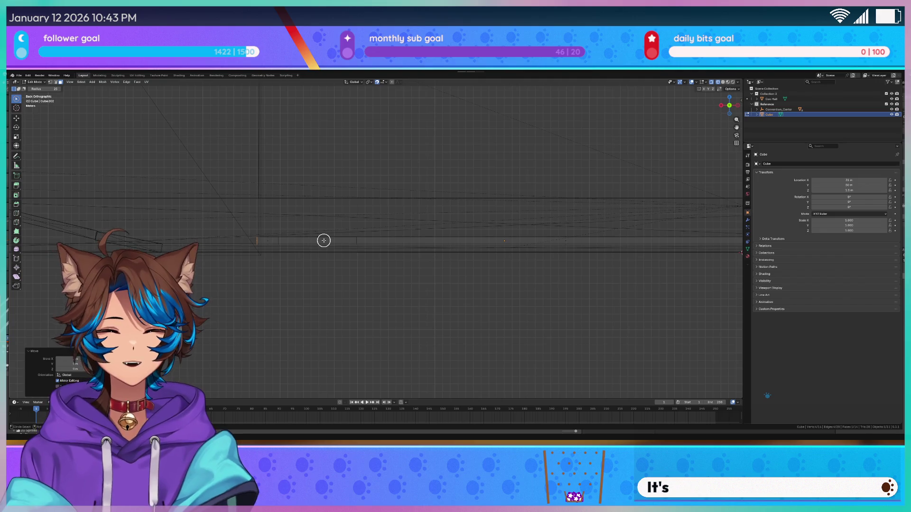
pyautogui.moveTo(312, 235)
pyautogui.mouseDown(button='middle')
pyautogui.moveTo(230, 238)
pyautogui.moveTo(231, 204)
pyautogui.mouseUp(button='middle')
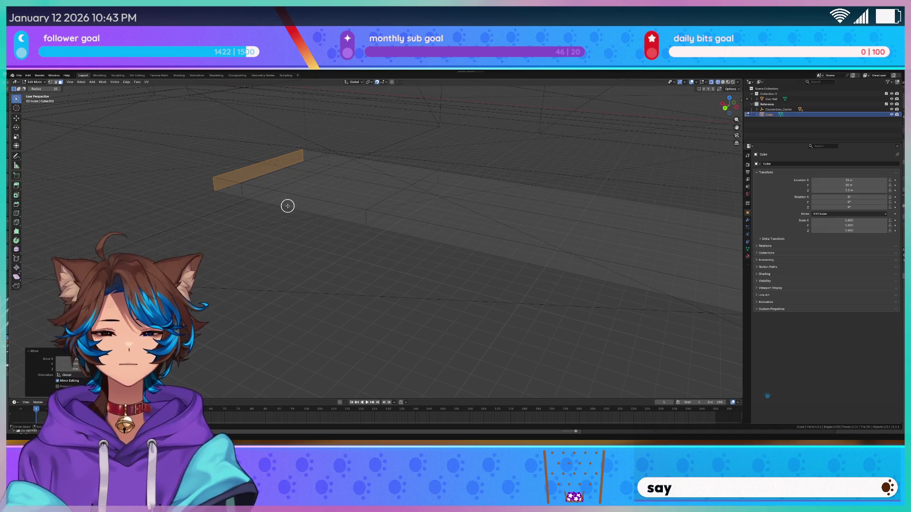
pyautogui.moveTo(299, 205)
pyautogui.mouseDown(button='middle')
pyautogui.moveTo(344, 246)
pyautogui.moveTo(327, 291)
pyautogui.mouseUp(button='middle')
pyautogui.press('e')
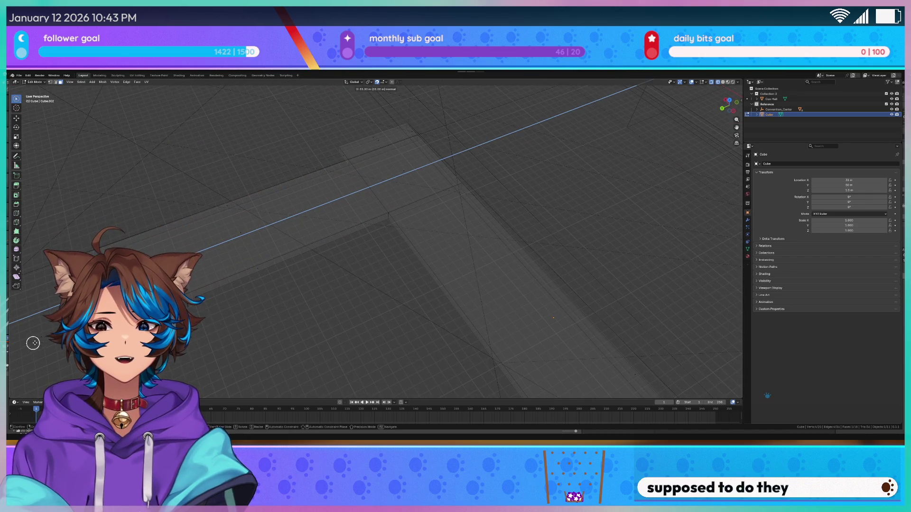
pyautogui.click(262, 256)
# Step: From the top view, extrude the selected edge 2 m along Y
pyautogui.press('KP_5')
pyautogui.scroll(3, 255, 267)
pyautogui.press('KP_7')
pyautogui.moveTo(403, 132)
pyautogui.keyDown('shift'); pyautogui.mouseDown(button='middle')
pyautogui.moveTo(392, 187)
pyautogui.moveTo(367, 218)
pyautogui.mouseUp(button='middle'); pyautogui.keyUp('shift')
pyautogui.scroll(3, 394, 185)
pyautogui.press('e')
pyautogui.press('y')
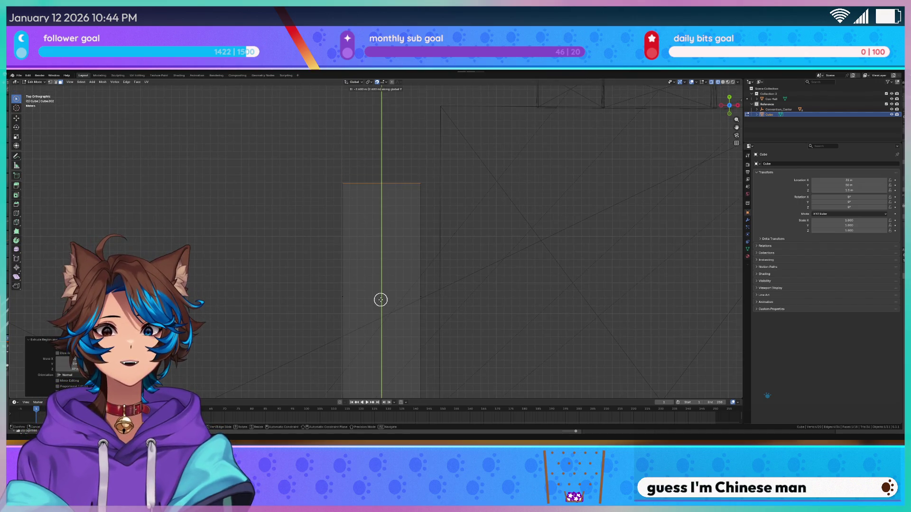
pyautogui.click(381, 291)
# Step: Move the selected geometry along the Y axis
pyautogui.moveTo(439, 272)
pyautogui.mouseDown(button='middle')
pyautogui.moveTo(215, 288)
pyautogui.moveTo(390, 264)
pyautogui.moveTo(403, 285)
pyautogui.mouseUp(button='middle')
pyautogui.press('c')
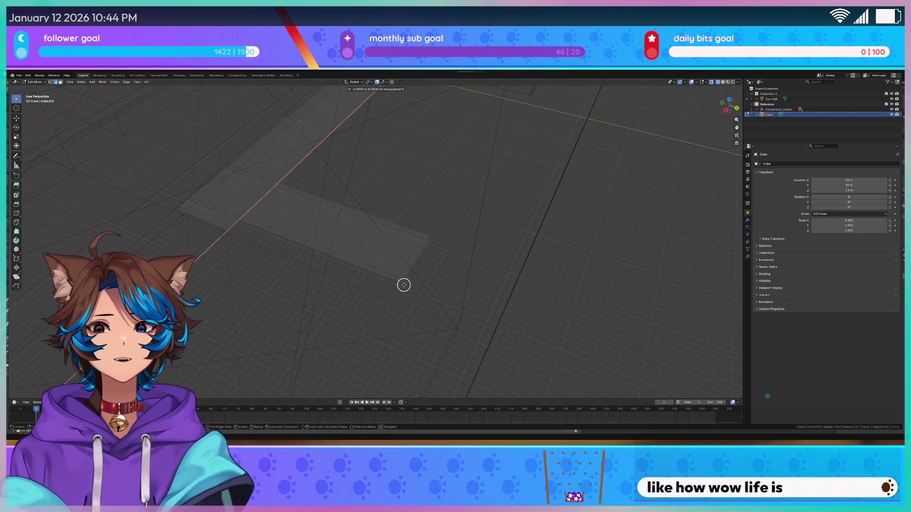
pyautogui.press('g')
pyautogui.press('y')
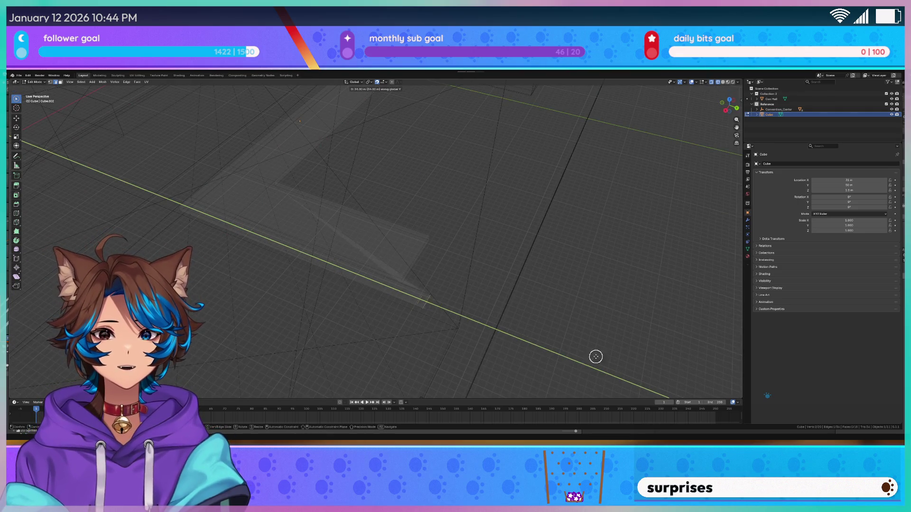
pyautogui.click(437, 327)
pyautogui.moveTo(437, 327)
pyautogui.mouseDown(button='middle')
pyautogui.moveTo(462, 331)
pyautogui.moveTo(311, 284)
pyautogui.moveTo(366, 203)
pyautogui.moveTo(422, 198)
pyautogui.moveTo(445, 216)
pyautogui.mouseUp(button='middle')
pyautogui.press('c')
# Step: Switch to solid shading and move the selected geometry along Y
pyautogui.press('z')
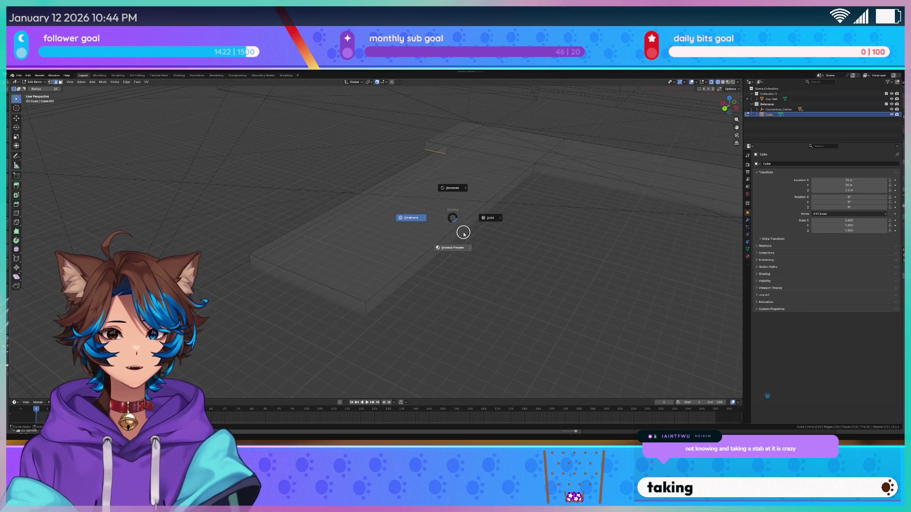
pyautogui.click(408, 216)
pyautogui.moveTo(370, 258); pyautogui.dragTo(433, 266, button='middle')
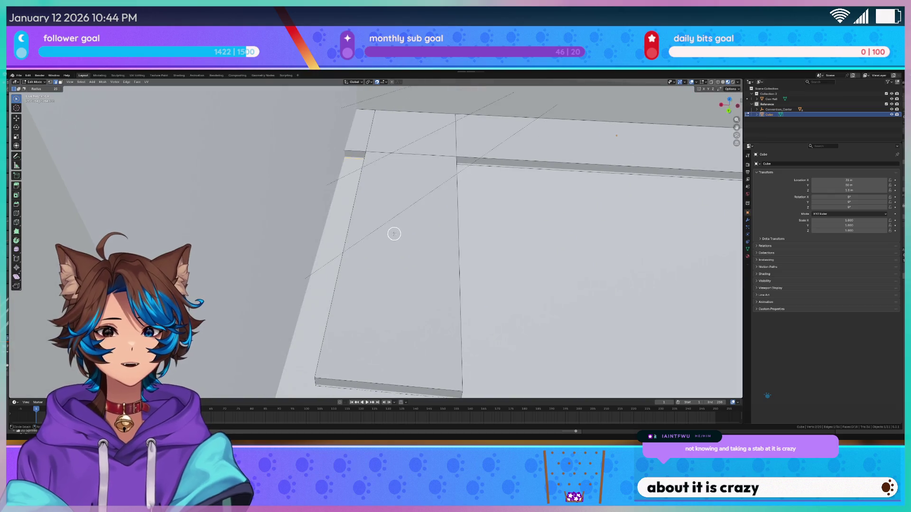
pyautogui.press('g')
pyautogui.press('y')
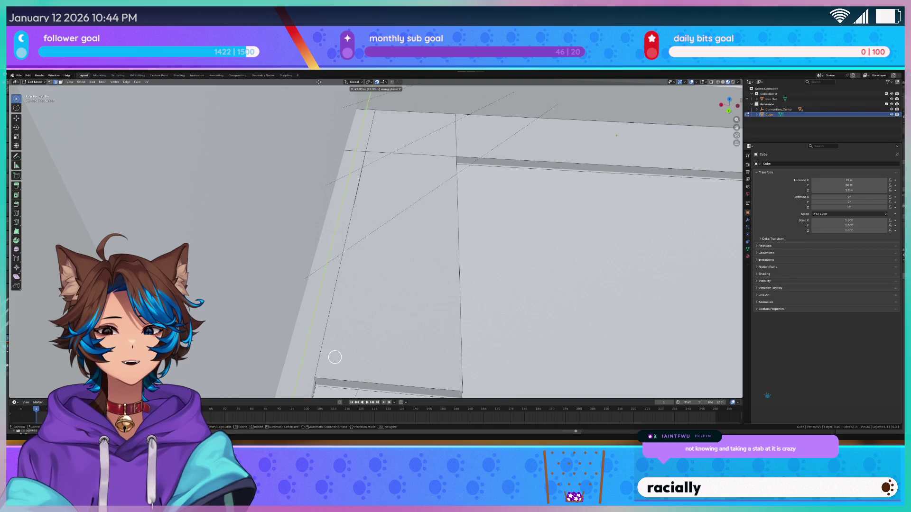
pyautogui.click(341, 315)
pyautogui.moveTo(341, 315); pyautogui.dragTo(443, 269, button='middle')
pyautogui.press('c')
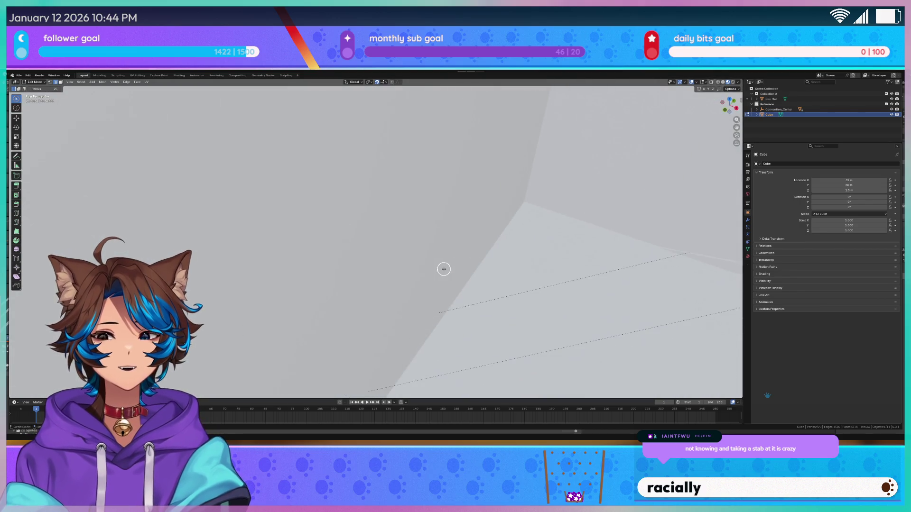
pyautogui.moveTo(444, 269)
pyautogui.mouseDown(button='middle')
pyautogui.moveTo(332, 238)
pyautogui.moveTo(380, 129)
pyautogui.moveTo(371, 198)
pyautogui.moveTo(358, 183)
pyautogui.mouseUp(button='middle')
# Step: In wireframe shading, move the selection 3 m along Y
pyautogui.press('z')
pyautogui.click(285, 180)
pyautogui.moveTo(270, 181); pyautogui.dragTo(452, 159, button='middle')
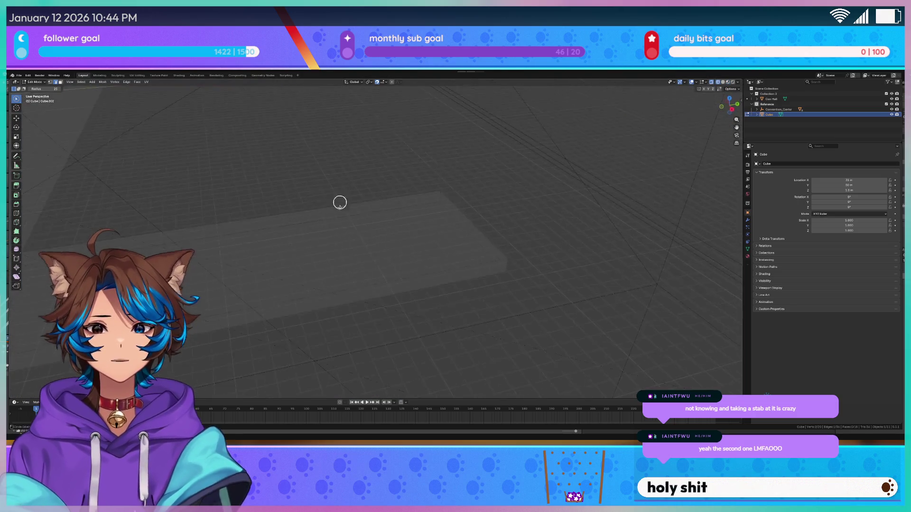
pyautogui.press('g')
pyautogui.press('y')
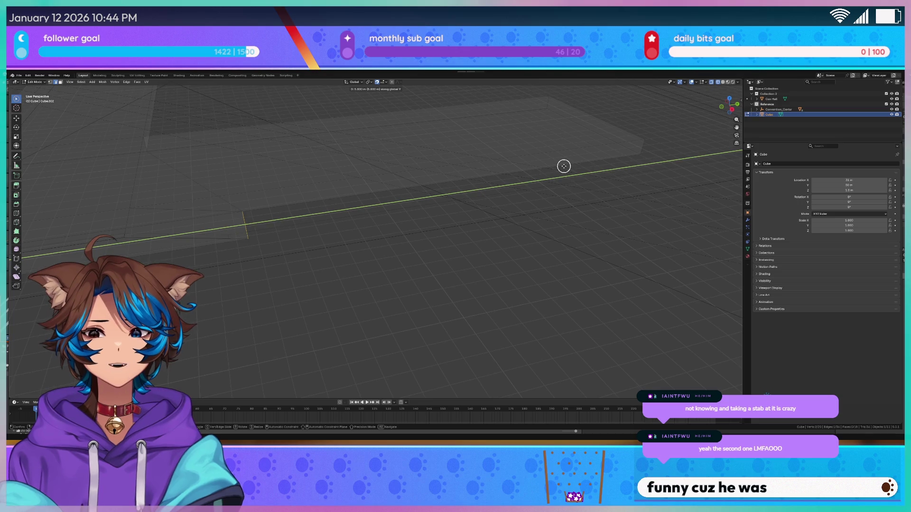
pyautogui.click(512, 179)
# Step: Extrude the selected face into a new box section
pyautogui.moveTo(512, 179)
pyautogui.mouseDown(button='middle')
pyautogui.moveTo(288, 226)
pyautogui.moveTo(230, 214)
pyautogui.moveTo(297, 286)
pyautogui.mouseUp(button='middle')
pyautogui.moveTo(228, 232)
pyautogui.mouseDown(button='middle')
pyautogui.moveTo(266, 250)
pyautogui.moveTo(177, 258)
pyautogui.moveTo(224, 254)
pyautogui.moveTo(218, 248)
pyautogui.mouseUp(button='middle')
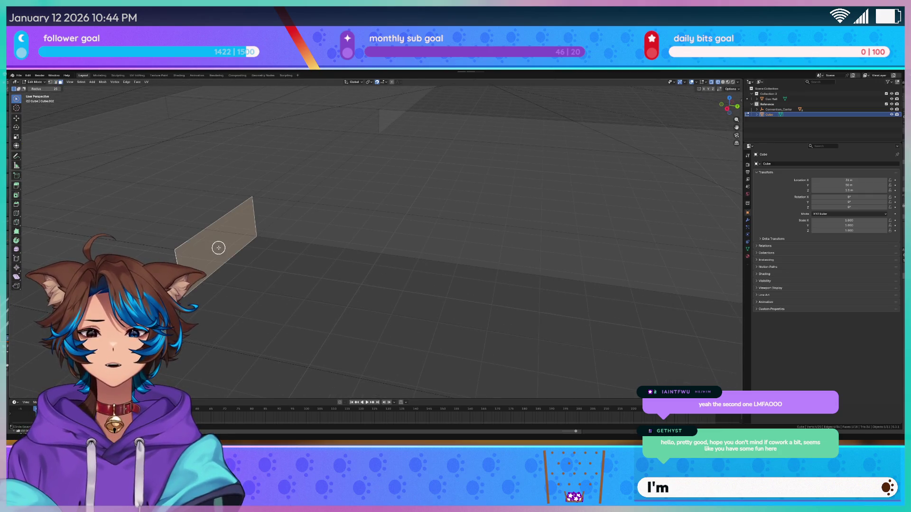
pyautogui.moveTo(274, 287)
pyautogui.mouseDown(button='middle')
pyautogui.moveTo(250, 282)
pyautogui.moveTo(241, 260)
pyautogui.mouseUp(button='middle')
pyautogui.press('e')
pyautogui.click(336, 291)
# Step: Select an edge of the new box and cancel its attempted Y move
pyautogui.click(289, 244)
pyautogui.moveTo(290, 244)
pyautogui.mouseDown(button='middle')
pyautogui.moveTo(386, 270)
pyautogui.moveTo(264, 243)
pyautogui.moveTo(279, 248)
pyautogui.mouseUp(button='middle')
pyautogui.press('g')
pyautogui.press('y')
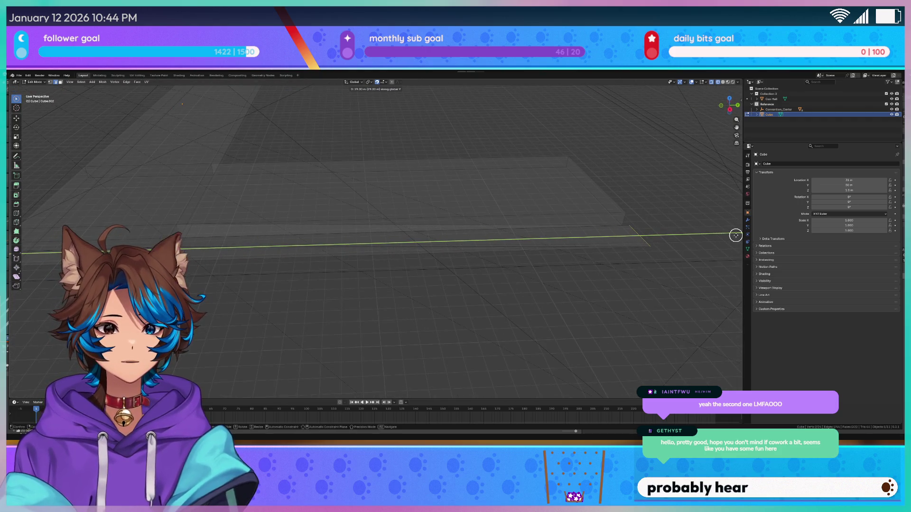
pyautogui.press('Escape')
pyautogui.press('c')
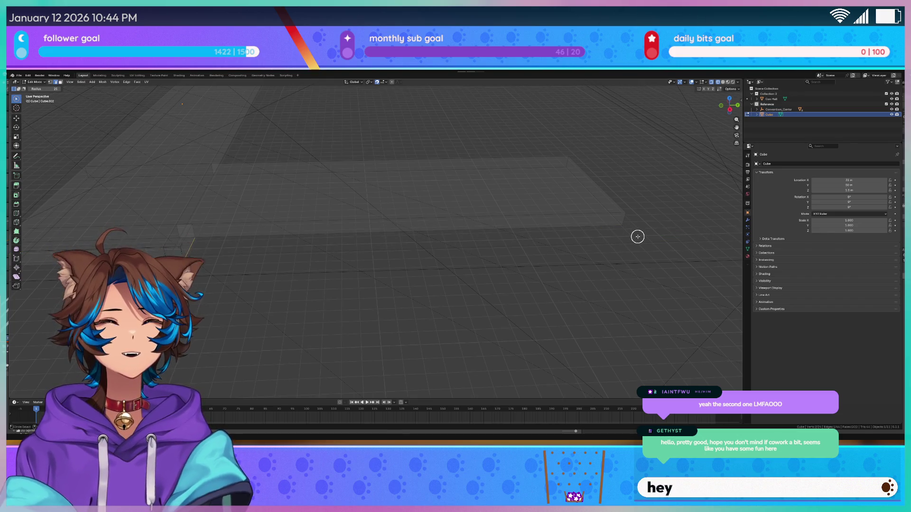
pyautogui.moveTo(636, 236); pyautogui.dragTo(596, 223, button='middle')
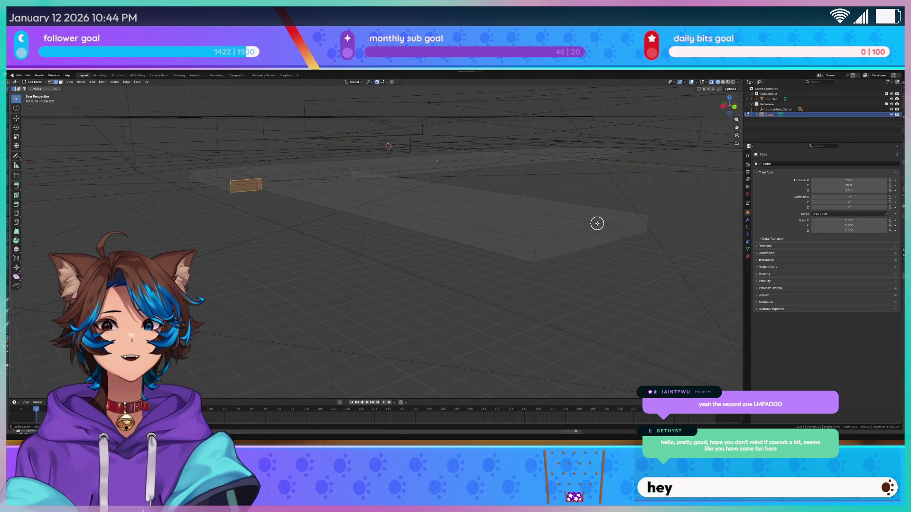
# Step: Orbit to a side-on view and clear the mesh selection entirely
pyautogui.moveTo(593, 216); pyautogui.dragTo(560, 211, button='middle')
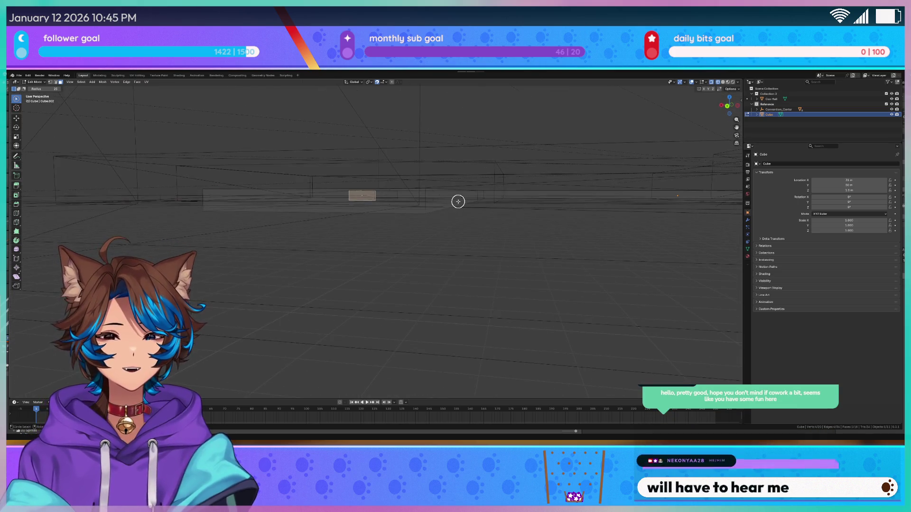
pyautogui.moveTo(427, 201); pyautogui.dragTo(465, 207, button='middle')
pyautogui.hotkey('alt', 'a')
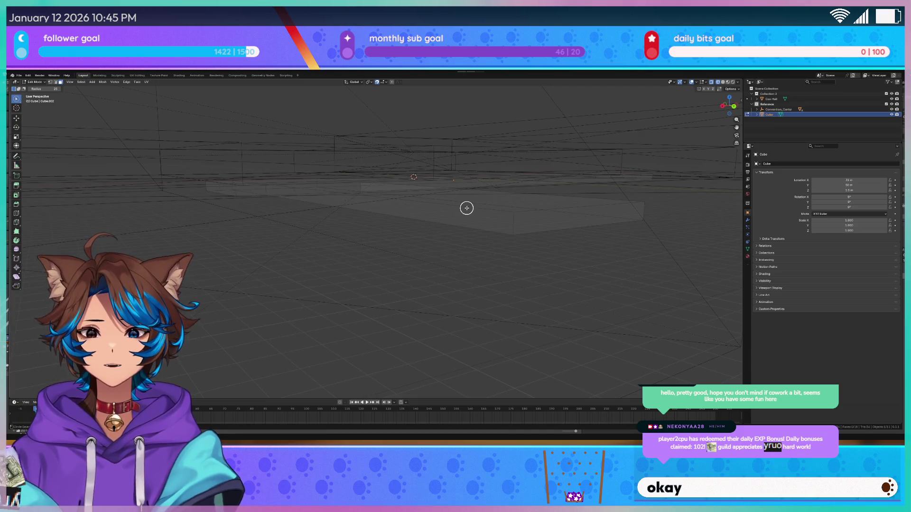
pyautogui.press('a')
pyautogui.hotkey('alt', 'a')
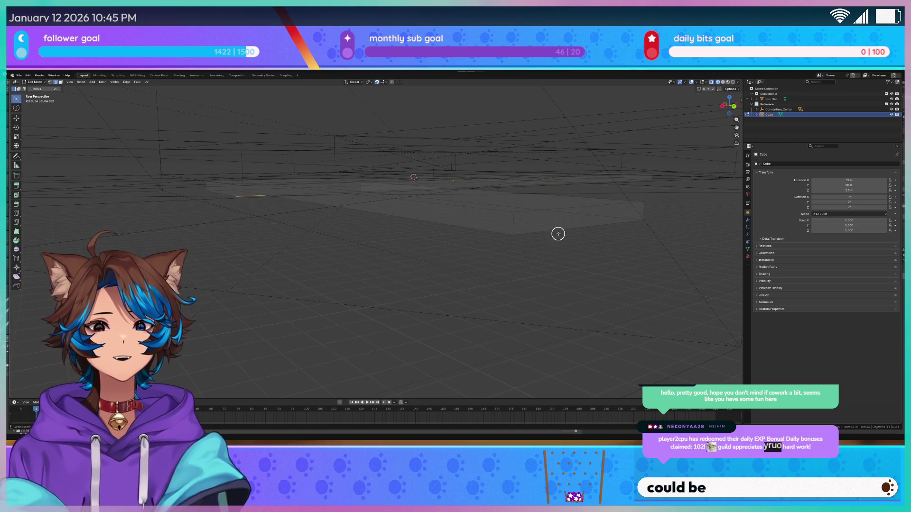
pyautogui.moveTo(557, 234); pyautogui.dragTo(517, 232, button='middle')
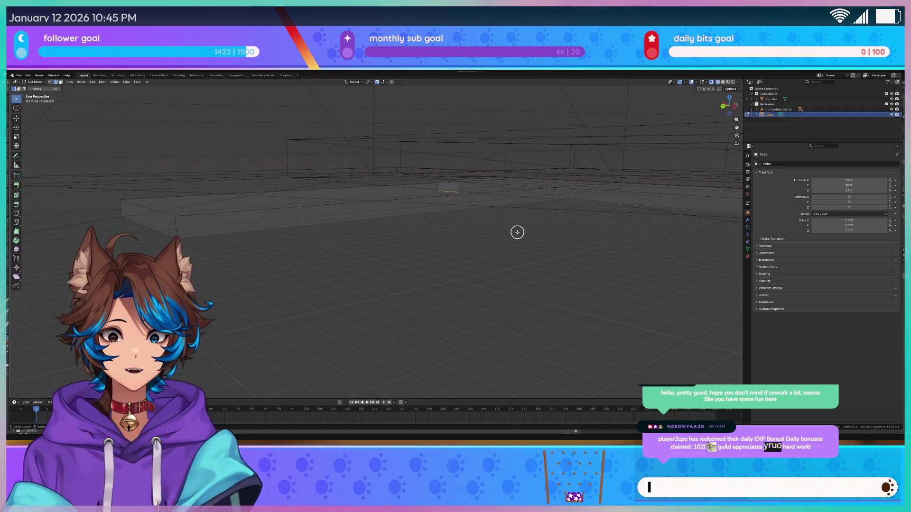
pyautogui.press('a')
pyautogui.moveTo(537, 212)
pyautogui.mouseDown(button='middle')
pyautogui.moveTo(559, 212)
pyautogui.moveTo(525, 218)
pyautogui.mouseUp(button='middle')
pyautogui.hotkey('alt', 'a')
pyautogui.press('a')
pyautogui.hotkey('alt', 'a')
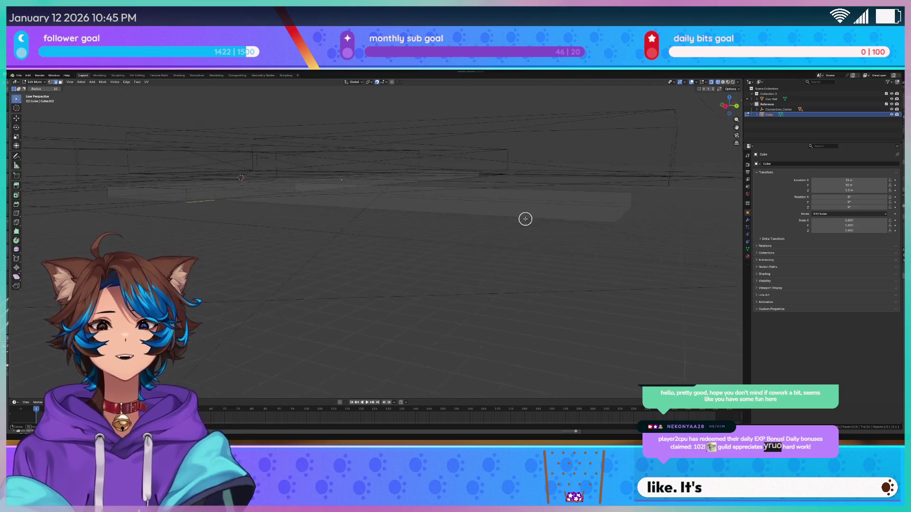
pyautogui.press('a')
pyautogui.hotkey('alt', 'a')
# Step: Add a loop cut across the slab and place the new edge loop
pyautogui.moveTo(393, 197)
pyautogui.mouseDown(button='middle')
pyautogui.moveTo(399, 205)
pyautogui.moveTo(492, 200)
pyautogui.moveTo(116, 201)
pyautogui.mouseUp(button='middle')
pyautogui.hotkey('ctrl', 'r')
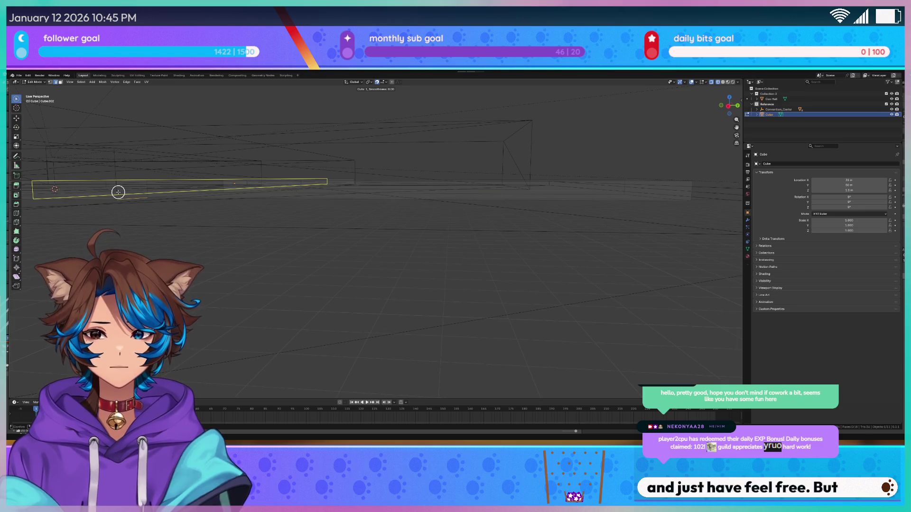
pyautogui.click(116, 193)
pyautogui.click(116, 192)
# Step: Frame the slab in front view and fix the new edge loop's position
pyautogui.press('c')
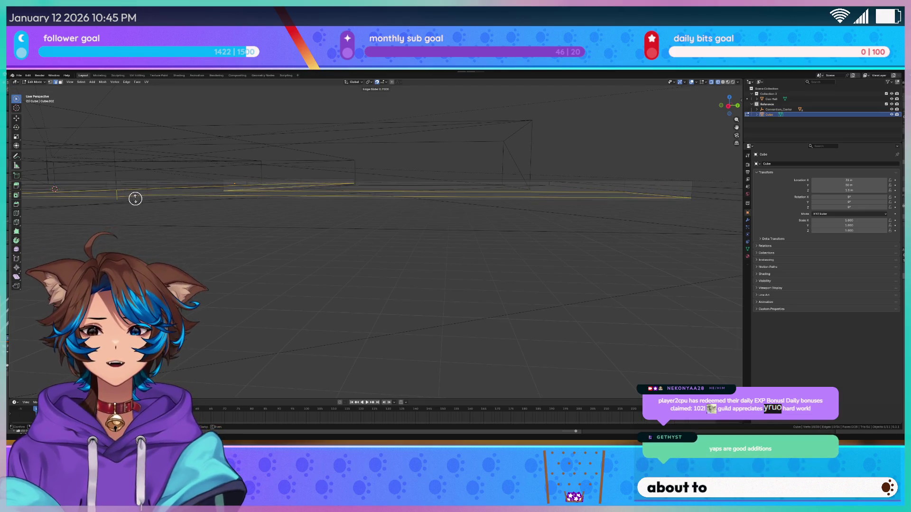
pyautogui.press('KP_1')
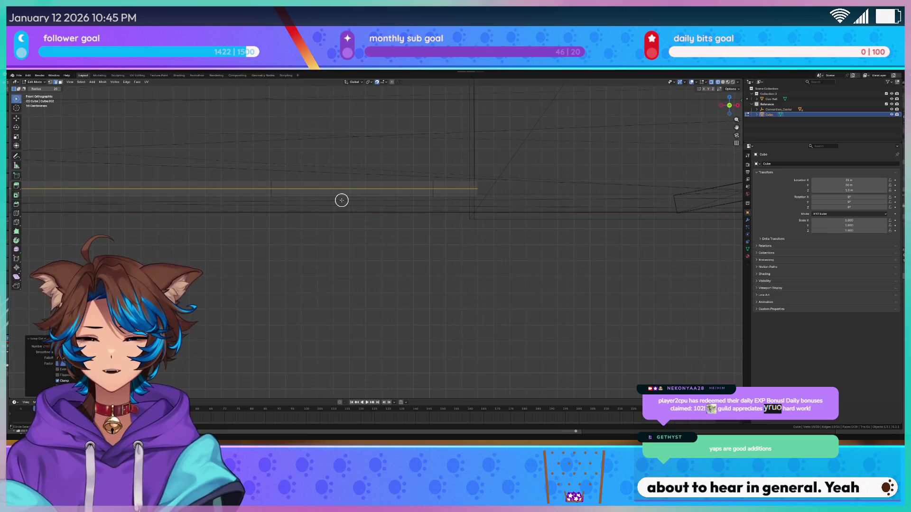
pyautogui.scroll(2, 369, 187)
pyautogui.keyDown('shift'); pyautogui.moveTo(372, 187); pyautogui.dragTo(350, 274, button='middle'); pyautogui.keyUp('shift')
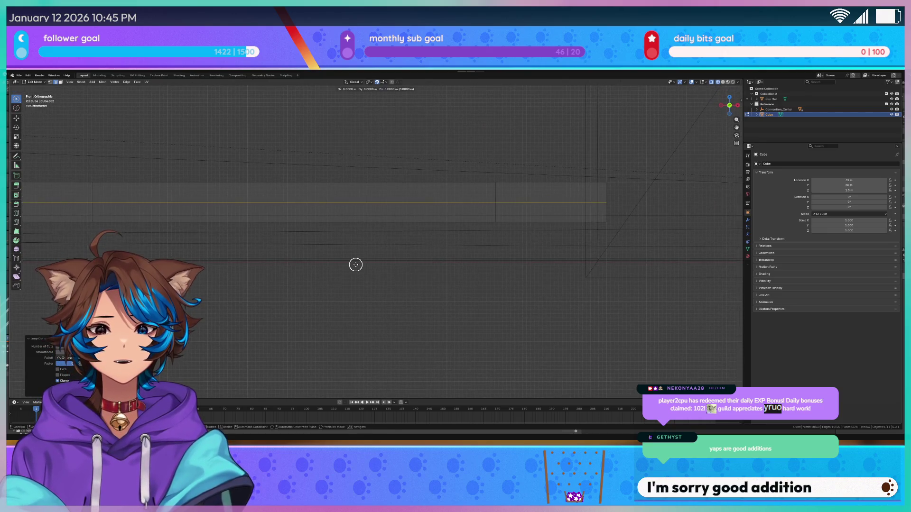
pyautogui.click(395, 183)
# Step: Circle-select the square and long faces, deselecting the extra strip to leave the L-shaped strip
pyautogui.press('c')
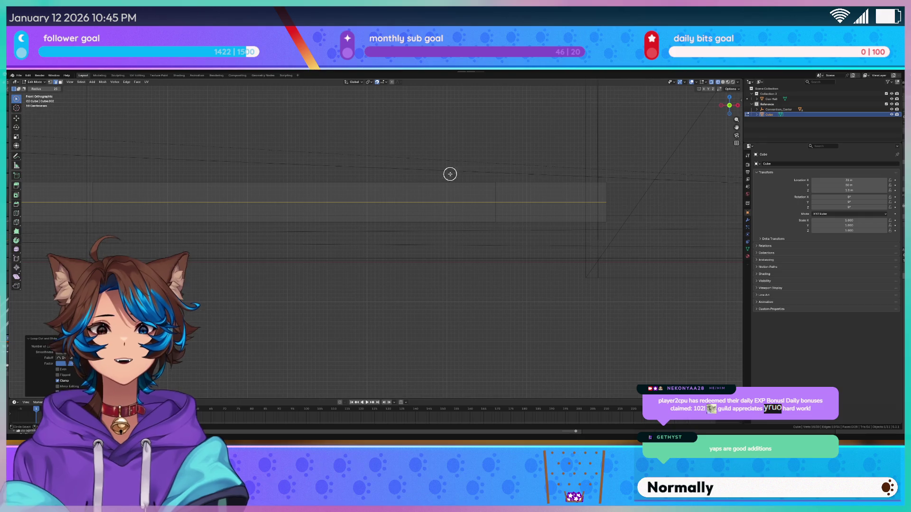
pyautogui.moveTo(537, 143)
pyautogui.mouseDown(button='middle')
pyautogui.moveTo(353, 185)
pyautogui.moveTo(486, 206)
pyautogui.mouseUp(button='middle')
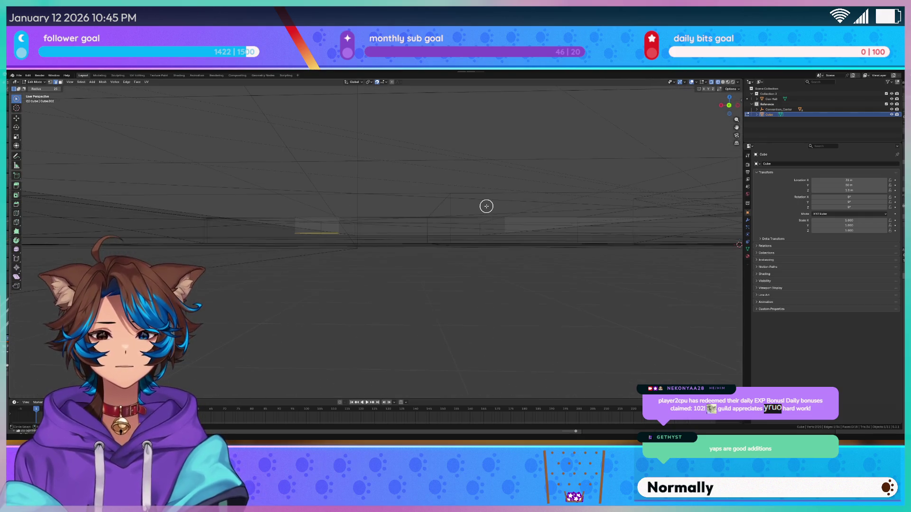
pyautogui.press('KP_1')
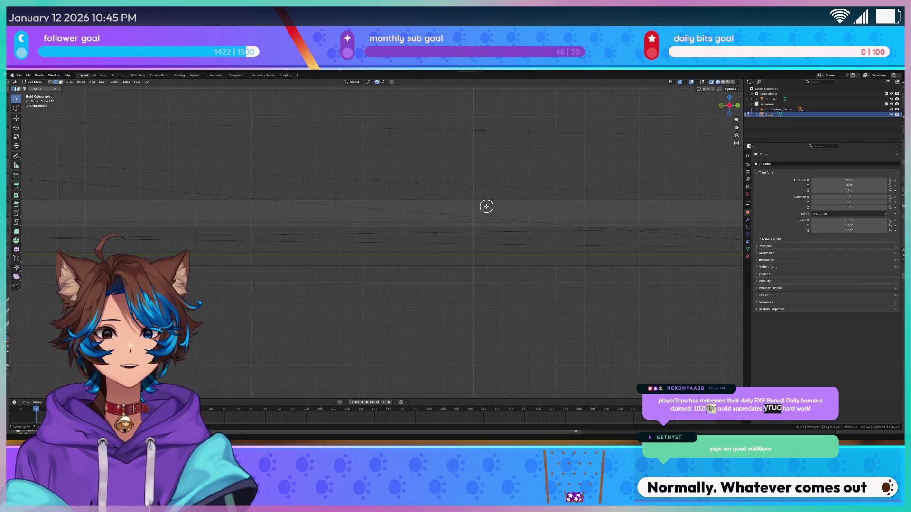
pyautogui.moveTo(597, 169)
pyautogui.mouseDown(button='middle')
pyautogui.moveTo(369, 176)
pyautogui.moveTo(362, 196)
pyautogui.mouseUp(button='middle')
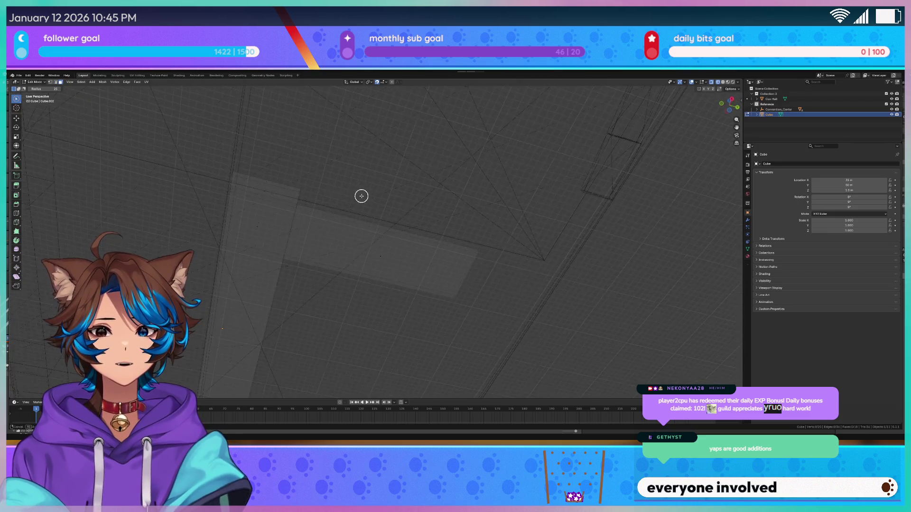
pyautogui.moveTo(259, 204); pyautogui.dragTo(302, 269)
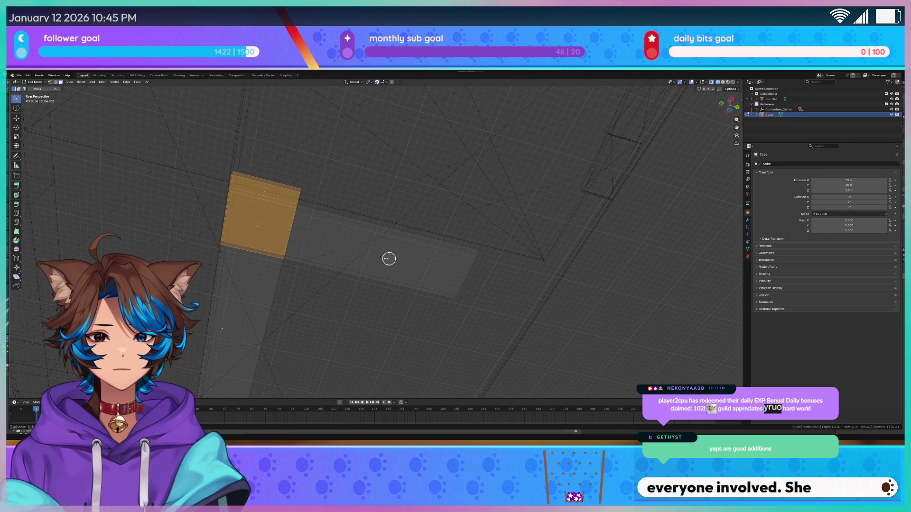
pyautogui.moveTo(232, 349); pyautogui.dragTo(297, 266, button='middle')
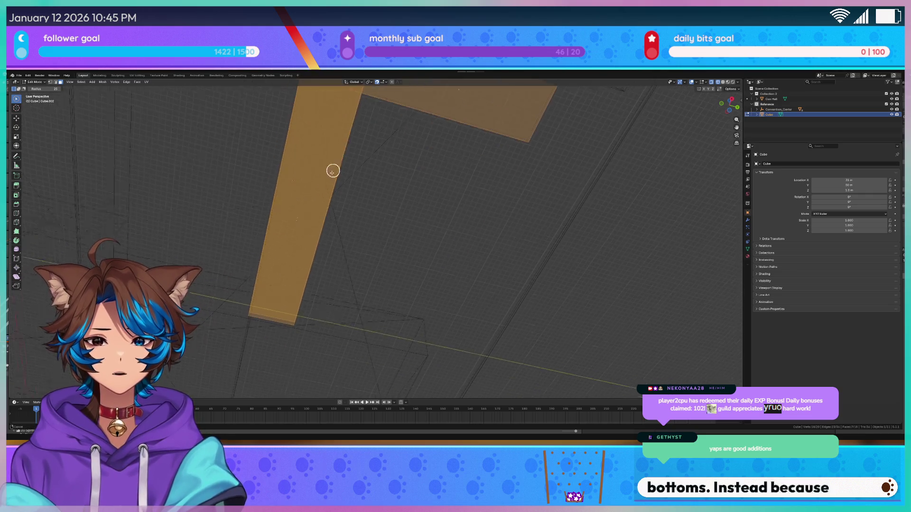
pyautogui.moveTo(362, 159)
pyautogui.mouseDown(button='middle')
pyautogui.moveTo(329, 191)
pyautogui.moveTo(348, 240)
pyautogui.mouseUp(button='middle')
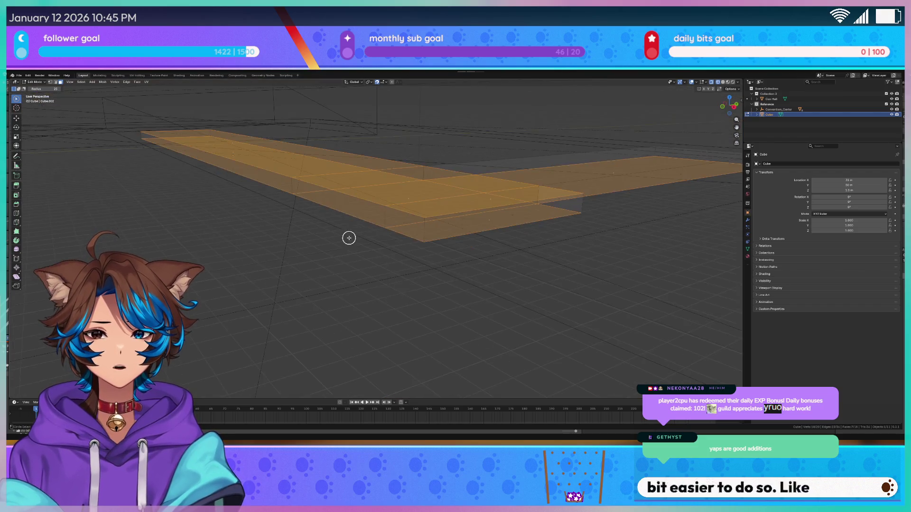
pyautogui.moveTo(436, 166); pyautogui.dragTo(231, 140, button='middle')
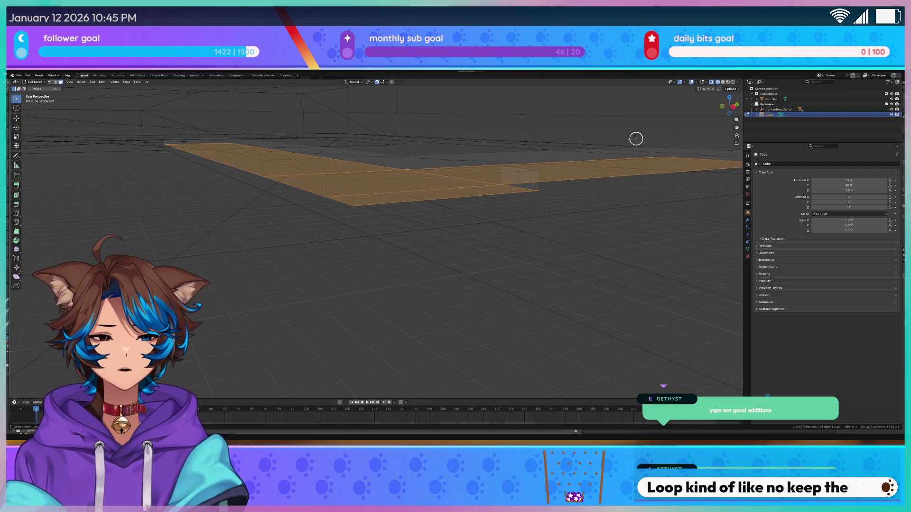
pyautogui.moveTo(262, 230)
pyautogui.mouseDown(button='middle')
pyautogui.moveTo(199, 220)
pyautogui.moveTo(248, 205)
pyautogui.moveTo(246, 198)
pyautogui.mouseUp(button='middle')
pyautogui.press('KP_1')
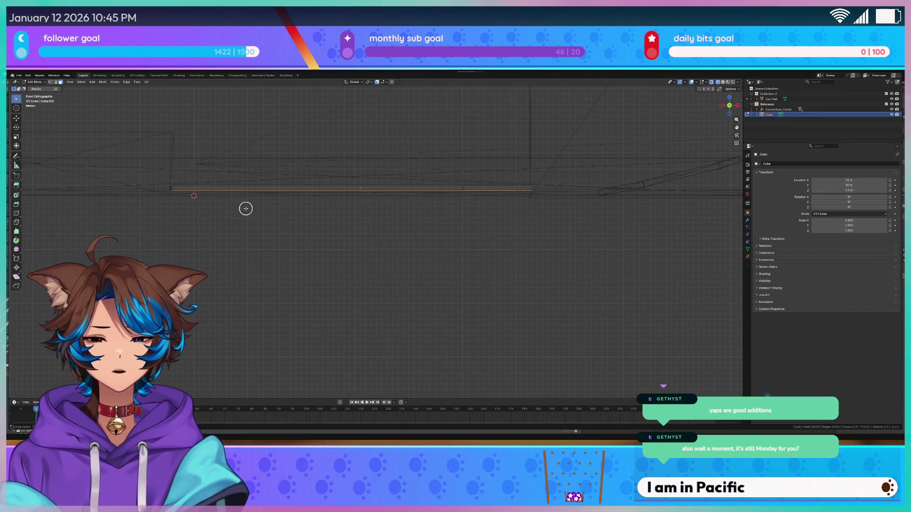
# Step: From the right orthographic view, extrude the selected L-shaped strip to form the step
pyautogui.press('KP_7')
pyautogui.press('ctrl+KP_7')
pyautogui.press('KP_8')
pyautogui.press('KP_8')
pyautogui.press('KP_8')
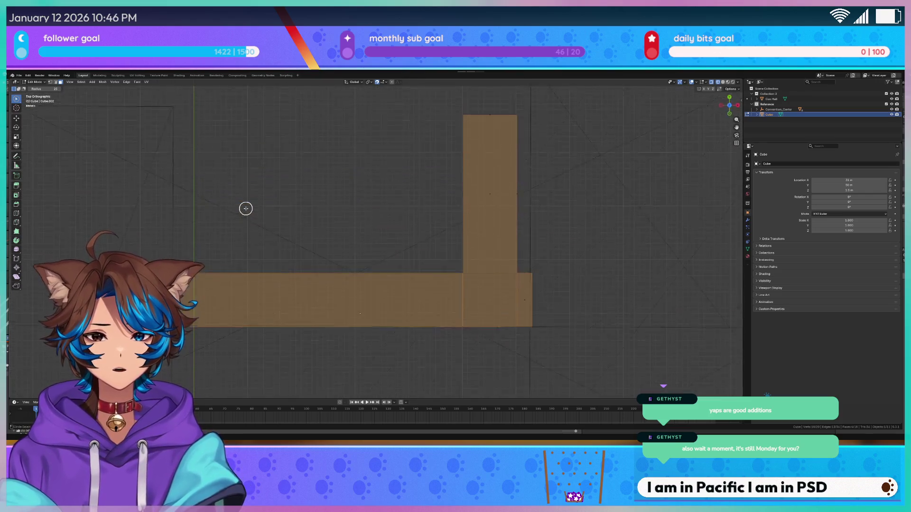
pyautogui.press('KP_3')
pyautogui.scroll(5, 254, 206)
pyautogui.moveTo(292, 191)
pyautogui.keyDown('shift'); pyautogui.mouseDown(button='middle')
pyautogui.moveTo(272, 270)
pyautogui.moveTo(318, 251)
pyautogui.mouseUp(button='middle'); pyautogui.keyUp('shift')
pyautogui.scroll(2, 272, 270)
pyautogui.press('e')
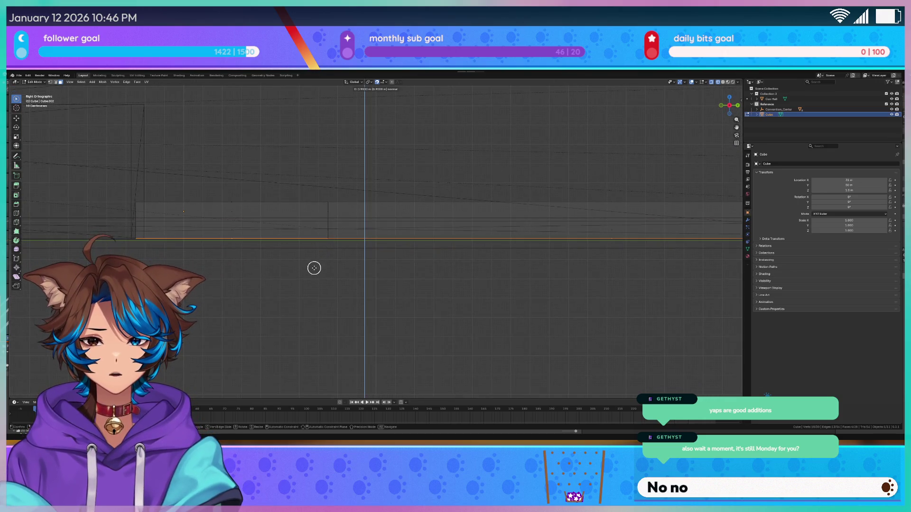
pyautogui.click(314, 270)
# Step: Orbit back to perspective and select a single small face on the slab
pyautogui.scroll(-3, 398, 222)
pyautogui.moveTo(484, 207); pyautogui.dragTo(435, 209, button='middle')
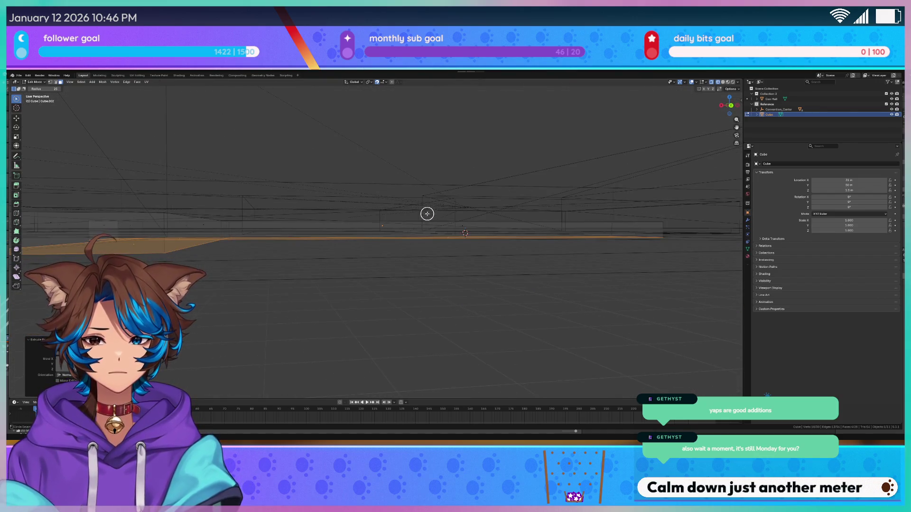
pyautogui.moveTo(333, 227)
pyautogui.mouseDown(button='middle')
pyautogui.moveTo(348, 237)
pyautogui.moveTo(358, 301)
pyautogui.mouseUp(button='middle')
pyautogui.scroll(3, 337, 256)
pyautogui.moveTo(380, 248); pyautogui.dragTo(363, 253, button='middle')
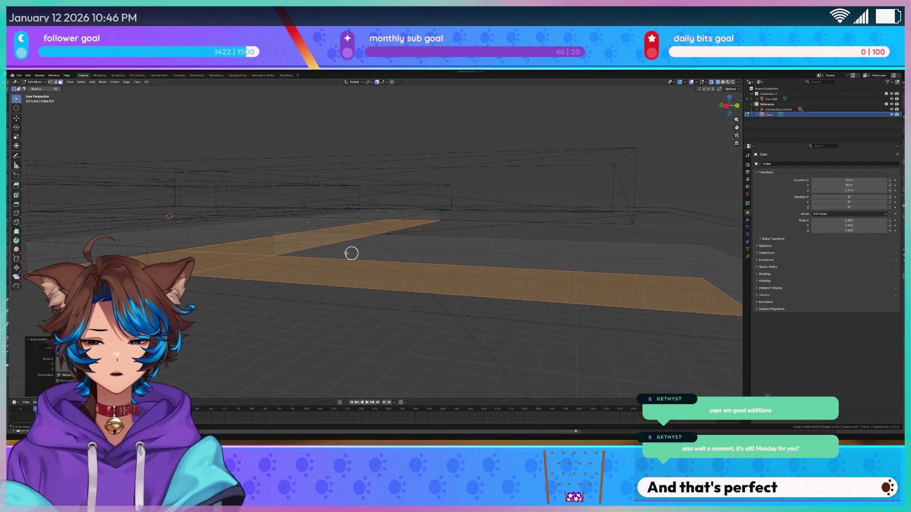
pyautogui.click(164, 262)
pyautogui.moveTo(298, 219)
pyautogui.mouseDown(button='middle')
pyautogui.moveTo(316, 223)
pyautogui.moveTo(186, 205)
pyautogui.mouseUp(button='middle')
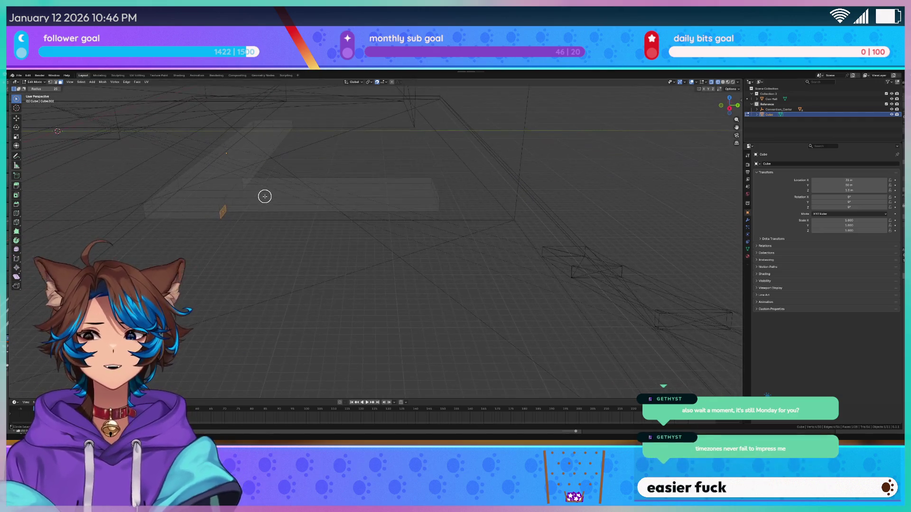
# Step: Extrude the small face and move the new box's end face 34 m along Y
pyautogui.press('e')
pyautogui.click(163, 209)
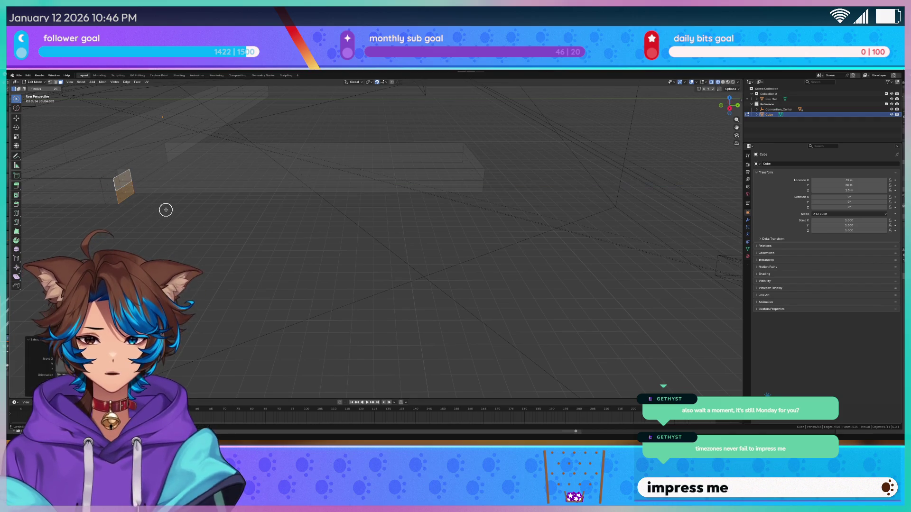
pyautogui.click(127, 198)
pyautogui.press('g')
pyautogui.press('y')
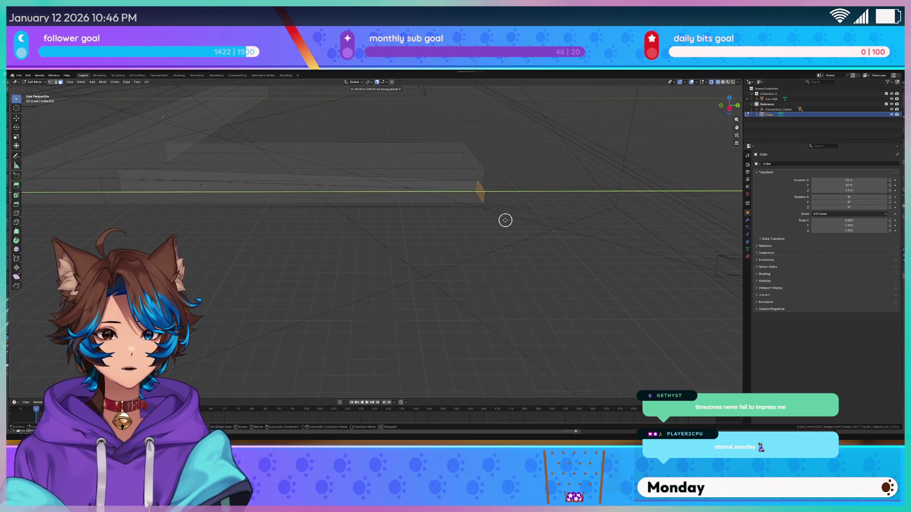
pyautogui.click(502, 219)
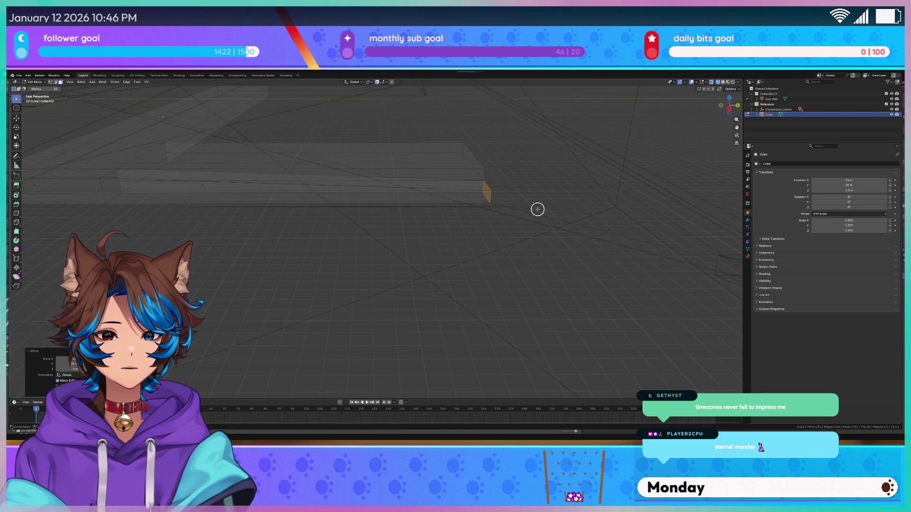
# Step: Clear the selection, frame the scene, and select the face at the box's left end
pyautogui.moveTo(537, 207); pyautogui.dragTo(484, 218, button='middle')
pyautogui.press('c')
pyautogui.scroll(6, 316, 174)
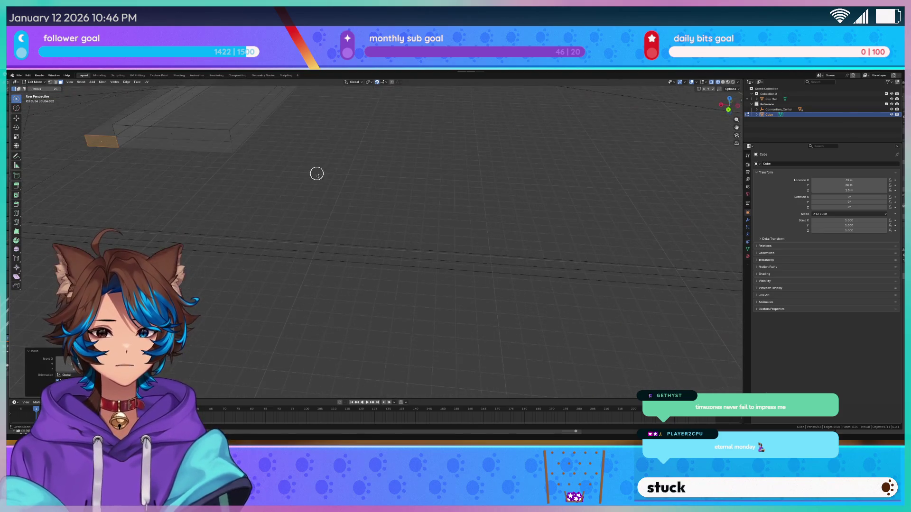
pyautogui.moveTo(307, 175); pyautogui.dragTo(473, 221, button='middle')
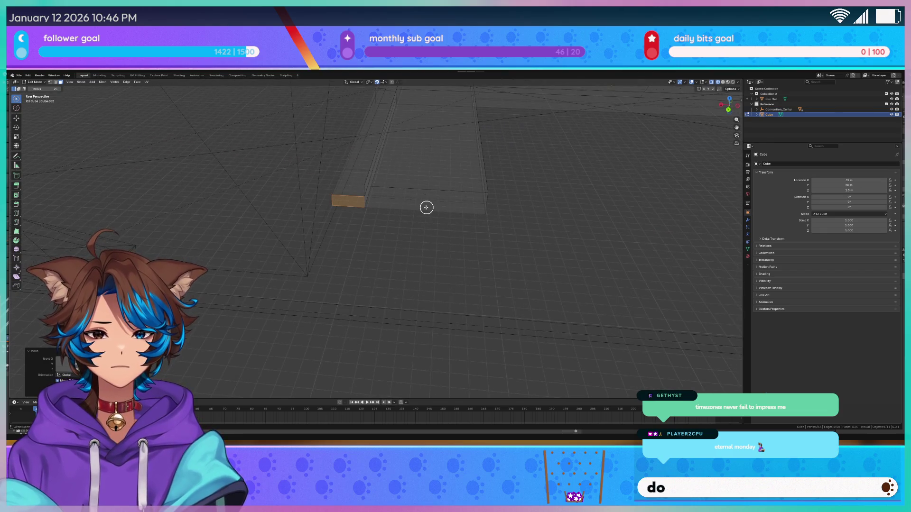
pyautogui.moveTo(424, 207); pyautogui.dragTo(426, 207)
pyautogui.moveTo(603, 216); pyautogui.dragTo(387, 212, button='middle')
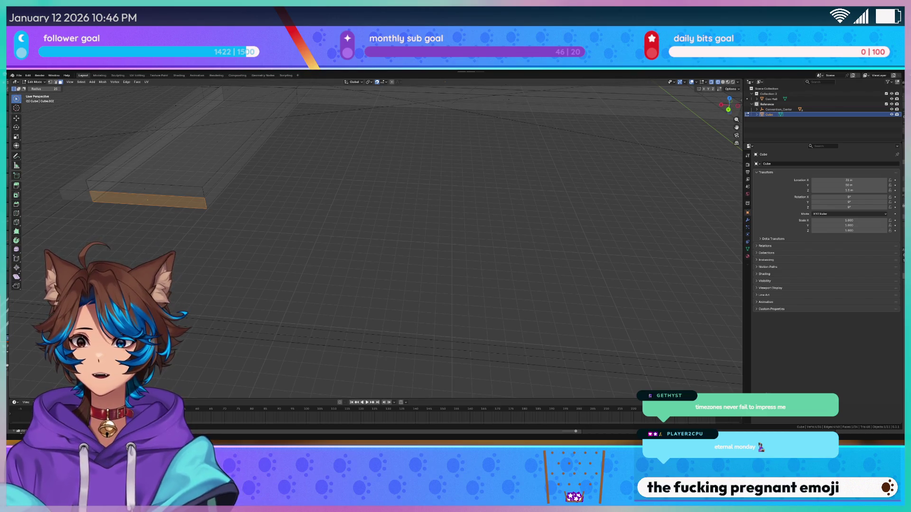
pyautogui.hotkey('alt', 'a')
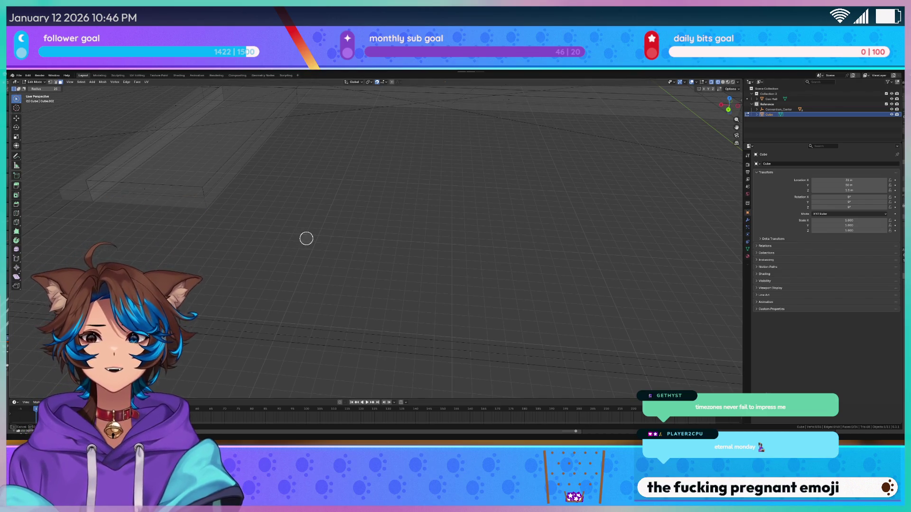
pyautogui.press('Home')
pyautogui.moveTo(297, 239)
pyautogui.mouseDown(button='middle')
pyautogui.moveTo(296, 190)
pyautogui.moveTo(337, 197)
pyautogui.mouseUp(button='middle')
pyautogui.click(206, 177)
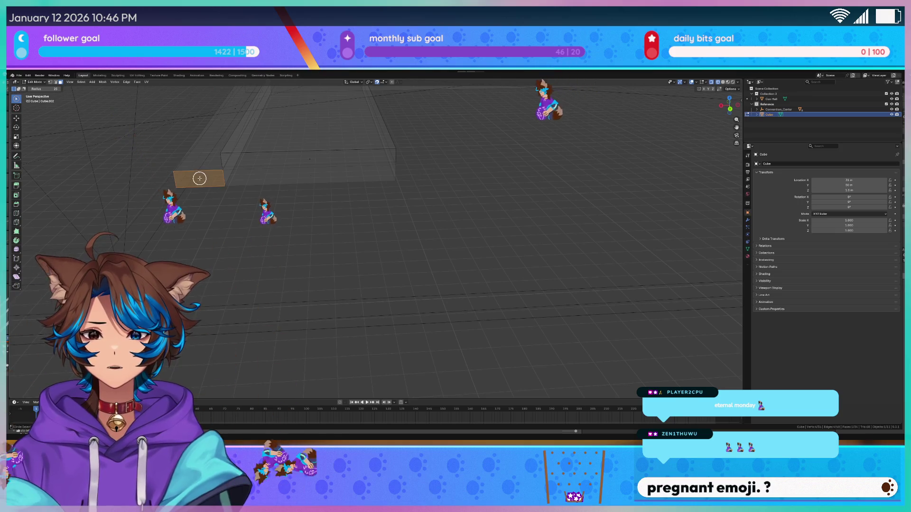
# Step: From the top view, move the box's left end face 6 m along Y
pyautogui.moveTo(205, 176); pyautogui.dragTo(259, 222, button='middle')
pyautogui.press('KP_7')
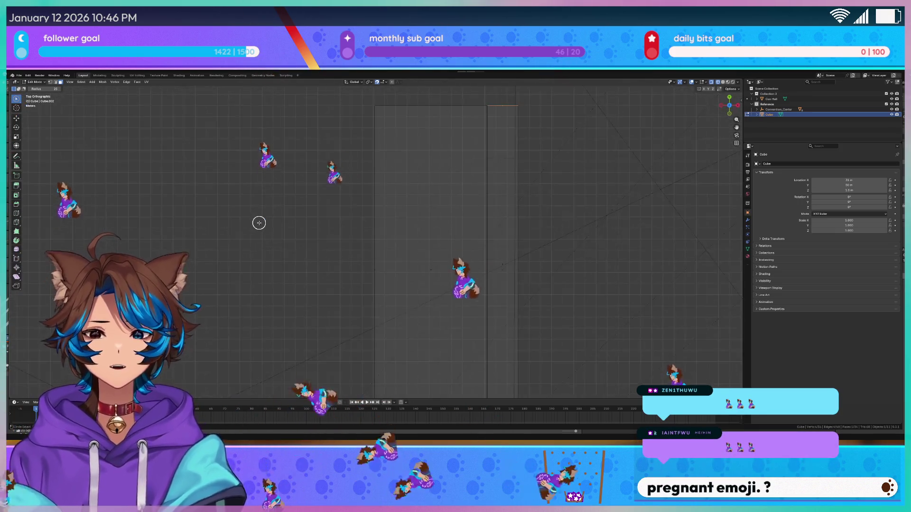
pyautogui.keyDown('shift'); pyautogui.moveTo(396, 183); pyautogui.dragTo(357, 314, button='middle'); pyautogui.keyUp('shift')
pyautogui.press('g')
pyautogui.press('y')
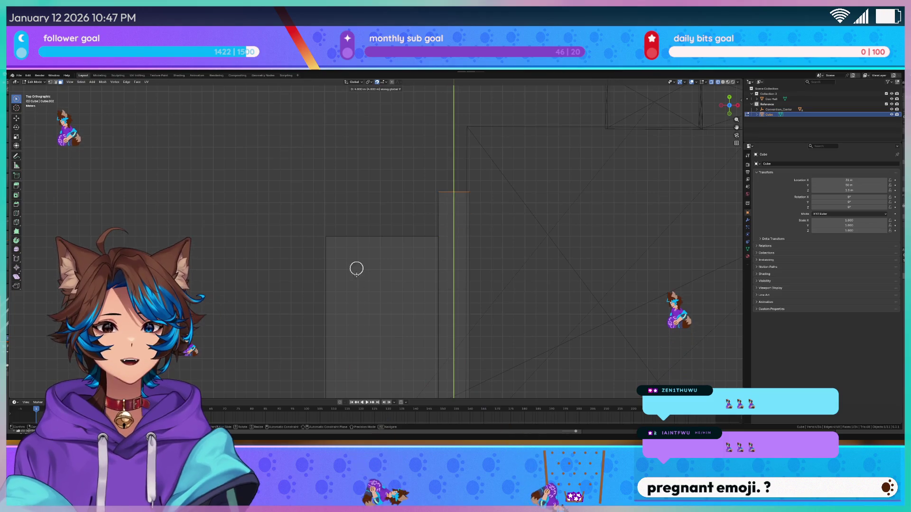
pyautogui.click(362, 251)
# Step: Cancel a further Y move of the face and inspect the lengthened box
pyautogui.moveTo(362, 250)
pyautogui.mouseDown(button='middle')
pyautogui.moveTo(418, 162)
pyautogui.moveTo(358, 167)
pyautogui.mouseUp(button='middle')
pyautogui.scroll(3, 339, 167)
pyautogui.press('g')
pyautogui.press('y')
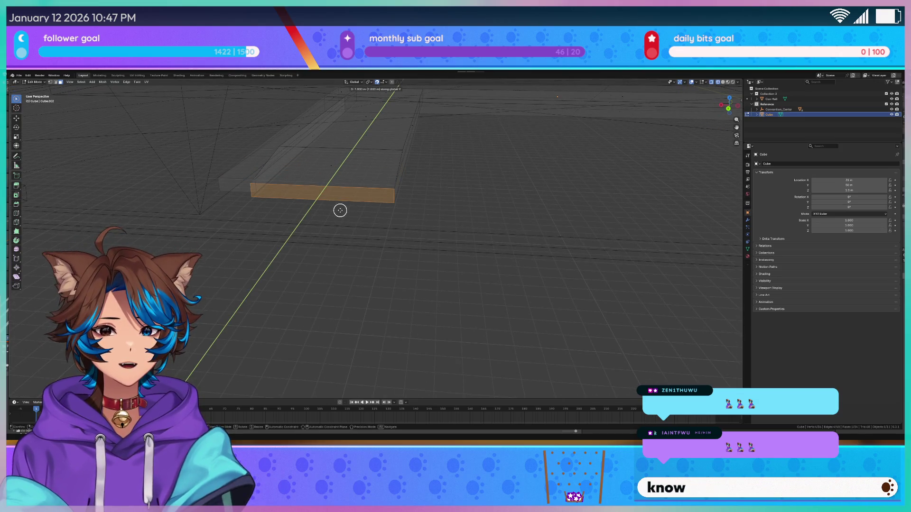
pyautogui.press('Escape')
pyautogui.press('c')
pyautogui.moveTo(497, 181)
pyautogui.mouseDown(button='middle')
pyautogui.moveTo(309, 266)
pyautogui.moveTo(386, 206)
pyautogui.moveTo(398, 212)
pyautogui.mouseUp(button='middle')
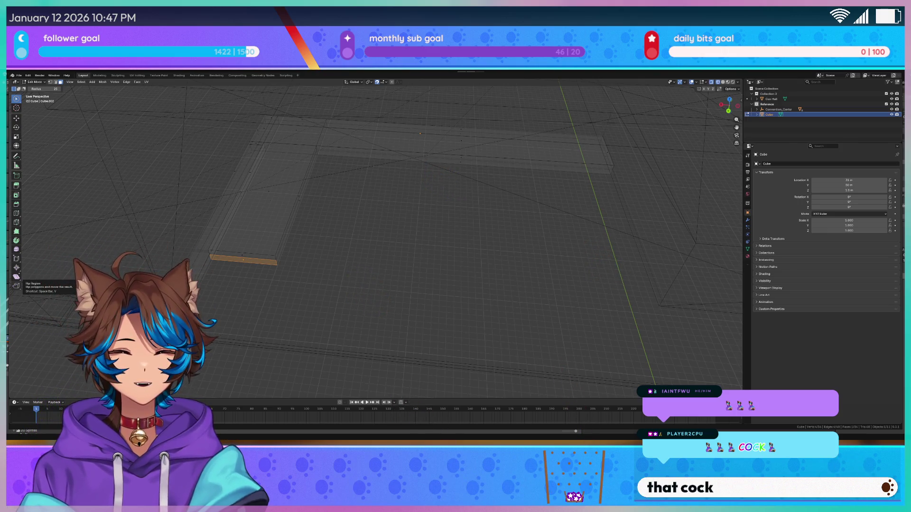
pyautogui.press('c')
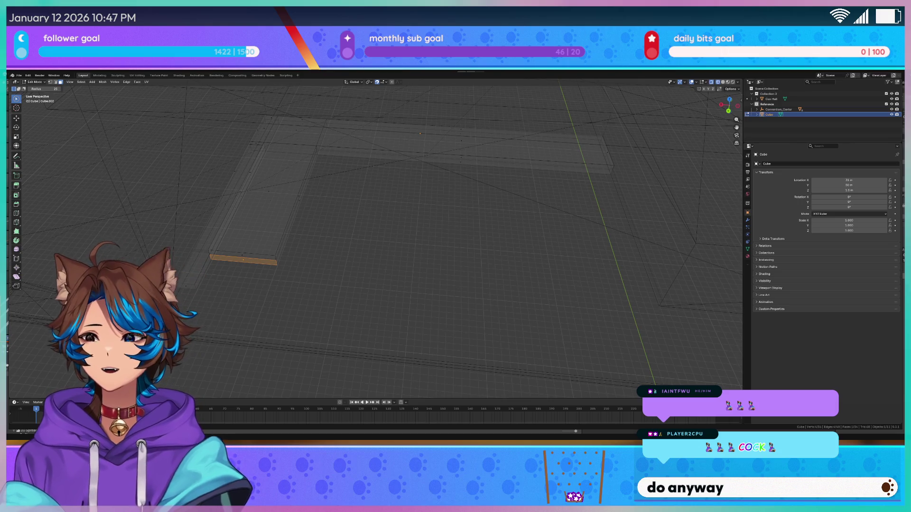
# Step: Reselect the box's end face and extrude it downward
pyautogui.scroll(3, 218, 271)
pyautogui.keyDown('shift'); pyautogui.moveTo(329, 266); pyautogui.dragTo(322, 244, button='middle'); pyautogui.keyUp('shift')
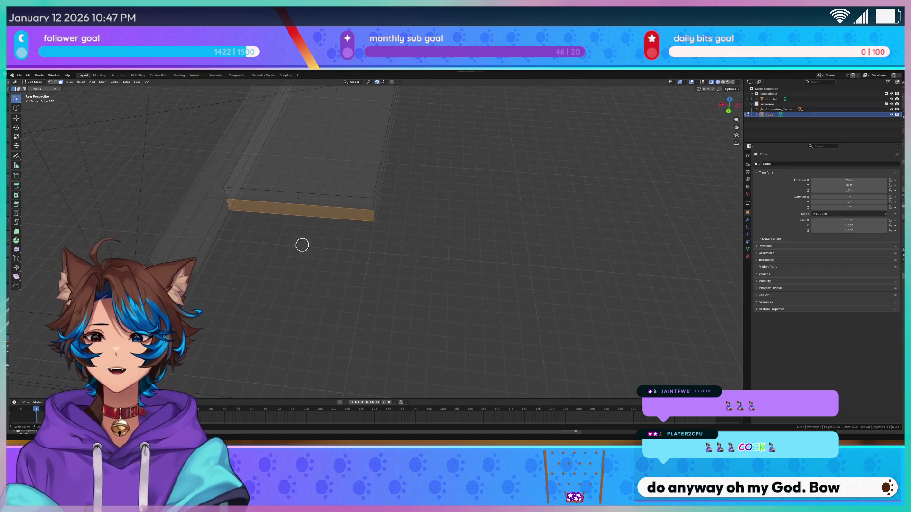
pyautogui.click(309, 231)
pyautogui.click(298, 213)
pyautogui.press('e')
pyautogui.click(280, 280)
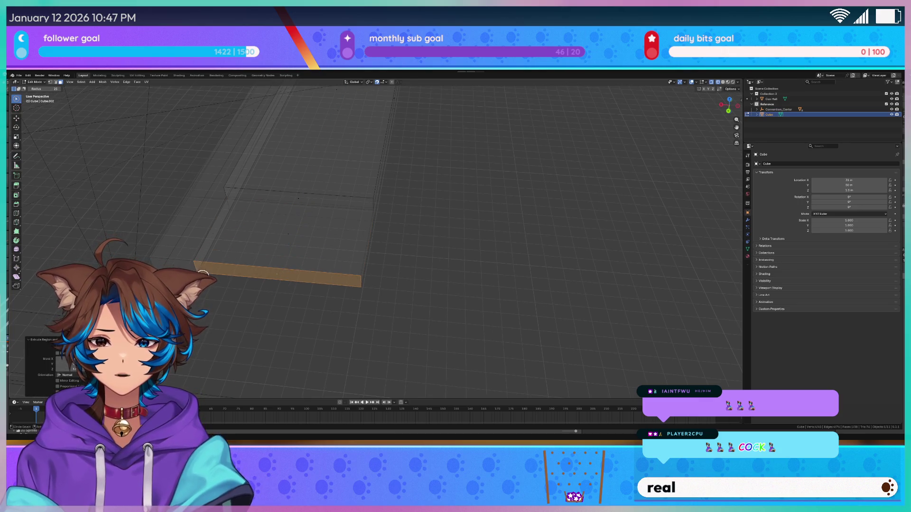
pyautogui.moveTo(278, 272)
pyautogui.mouseDown(button='middle')
pyautogui.moveTo(369, 284)
pyautogui.moveTo(347, 242)
pyautogui.moveTo(447, 300)
pyautogui.mouseUp(button='middle')
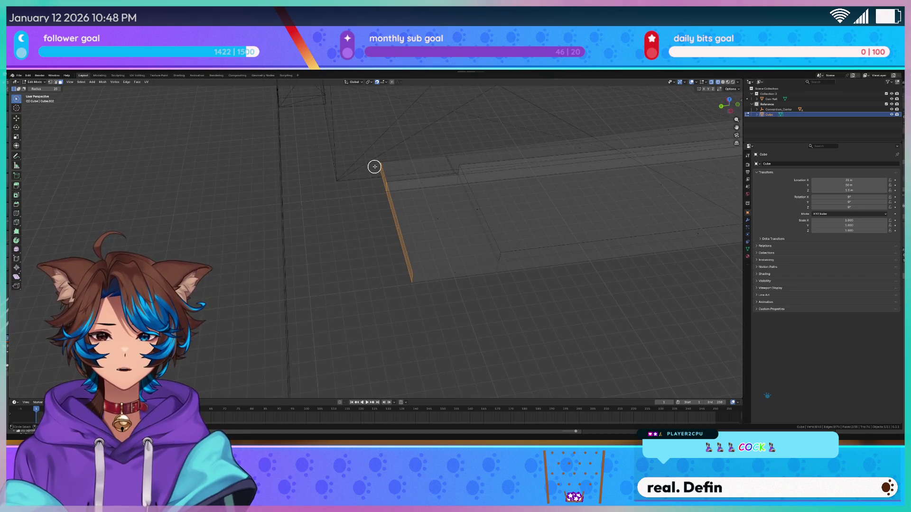
# Step: Extrude the slab edge, then shift the corner edge 5 m along Y
pyautogui.press('e')
pyautogui.click(333, 185)
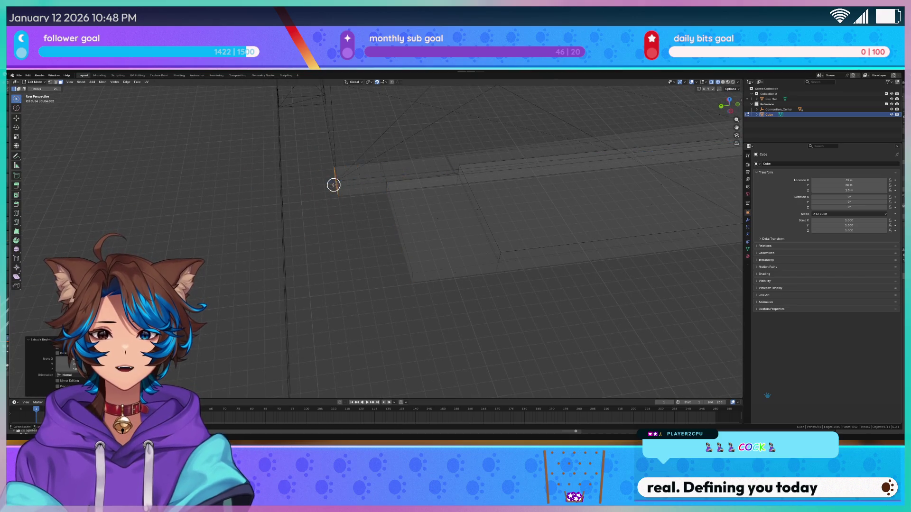
pyautogui.click(397, 228)
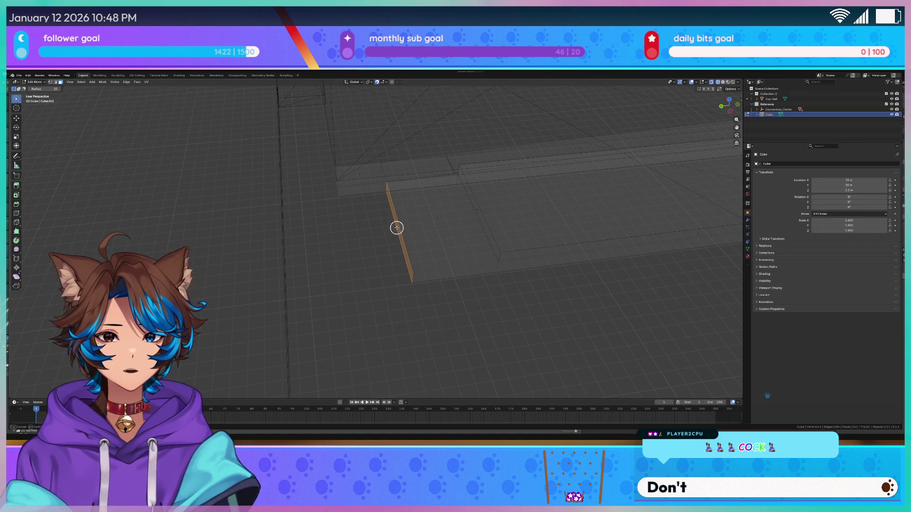
pyautogui.press('y')
pyautogui.click(346, 236)
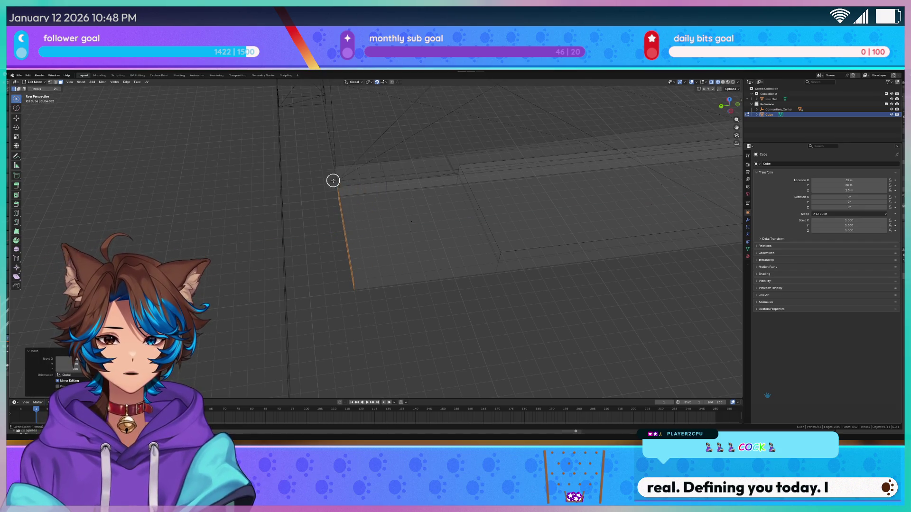
pyautogui.press('g')
pyautogui.press('y')
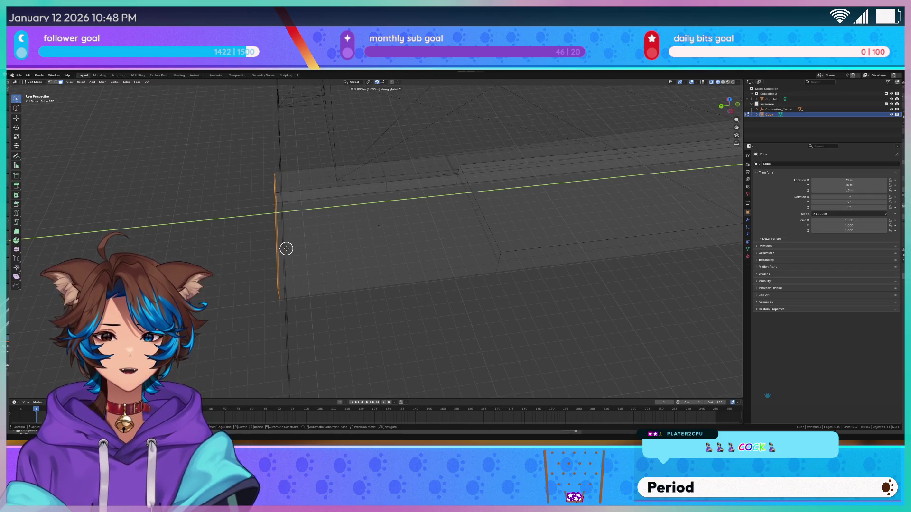
pyautogui.click(289, 248)
# Step: Inspect the extended slab, toggling from wireframe back to solid shading
pyautogui.moveTo(289, 248); pyautogui.dragTo(392, 264, button='middle')
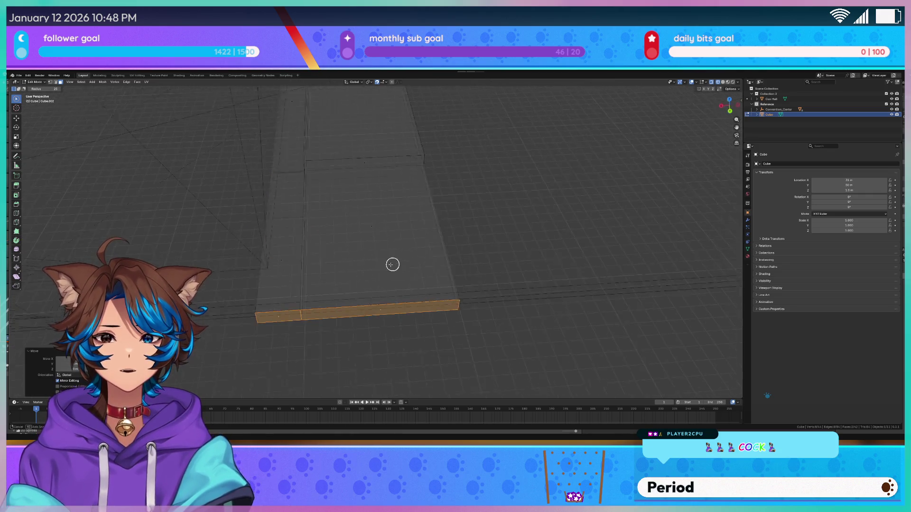
pyautogui.scroll(-5, 487, 191)
pyautogui.hotkey('shift', 'z')
pyautogui.press('z')
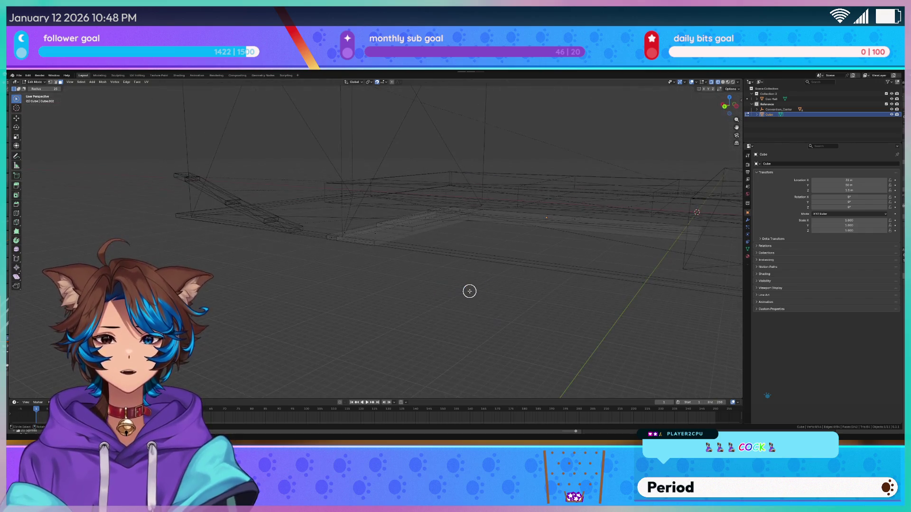
pyautogui.click(472, 328)
pyautogui.scroll(5, 469, 270)
pyautogui.moveTo(470, 270)
pyautogui.mouseDown(button='middle')
pyautogui.moveTo(417, 266)
pyautogui.moveTo(455, 285)
pyautogui.moveTo(487, 279)
pyautogui.moveTo(346, 280)
pyautogui.moveTo(392, 289)
pyautogui.moveTo(365, 282)
pyautogui.mouseUp(button='middle')
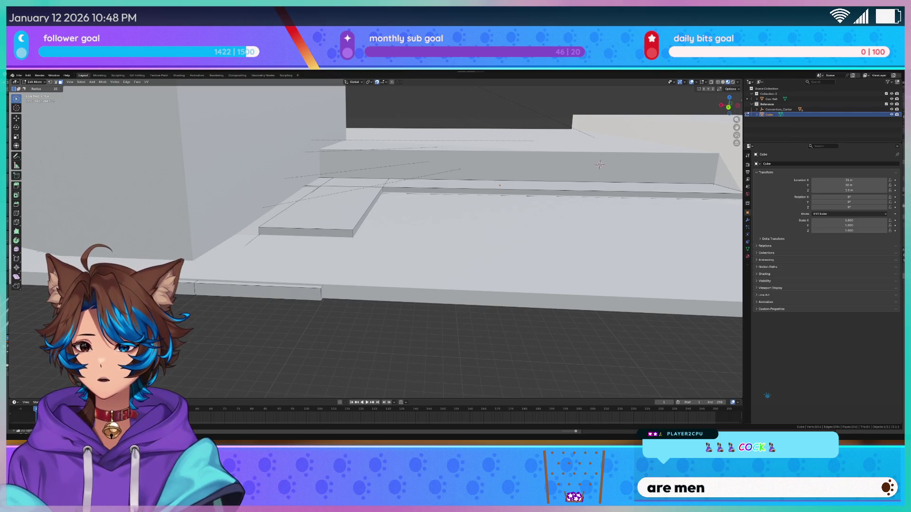
# Step: Cut an edge loop across the raised step and slide it to -0.2 toward its edge
pyautogui.press('c')
pyautogui.moveTo(406, 328)
pyautogui.mouseDown(button='middle')
pyautogui.moveTo(410, 284)
pyautogui.moveTo(394, 287)
pyautogui.mouseUp(button='middle')
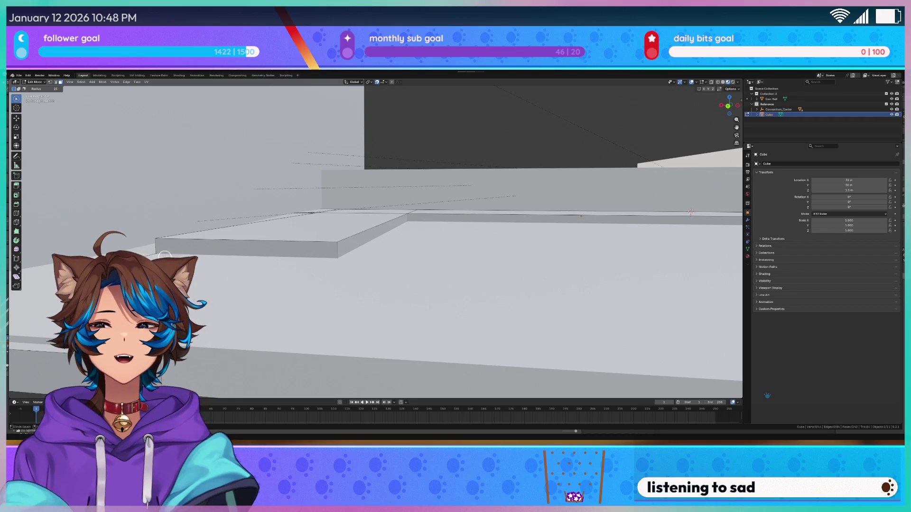
pyautogui.scroll(5, 557, 240)
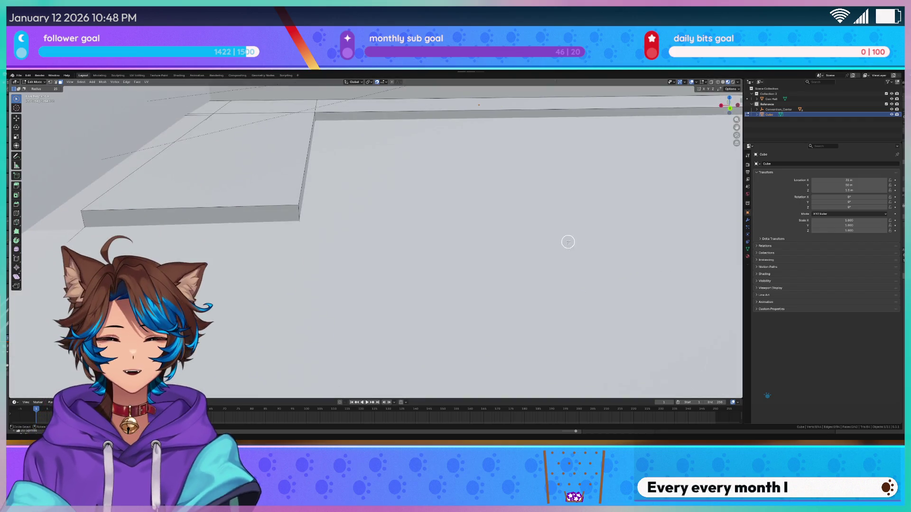
pyautogui.scroll(2, 553, 230)
pyautogui.moveTo(531, 285); pyautogui.dragTo(499, 244, button='middle')
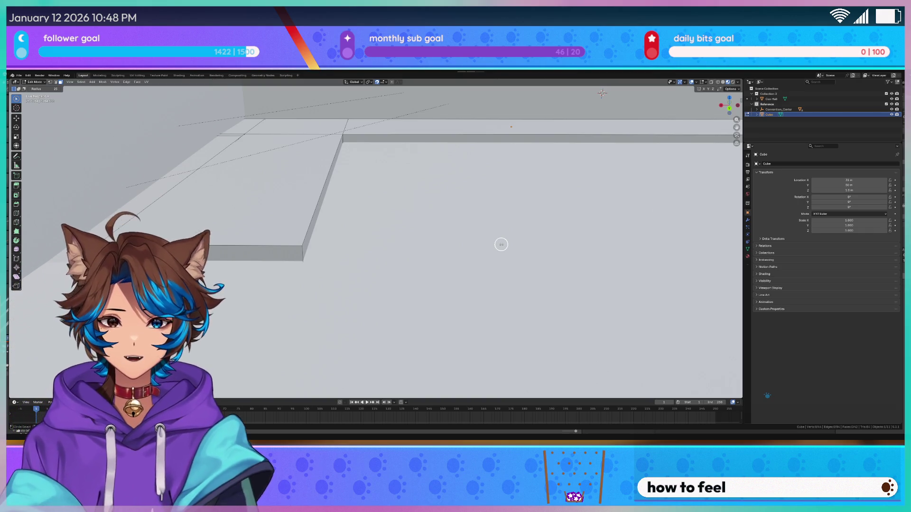
pyautogui.scroll(-2, 512, 214)
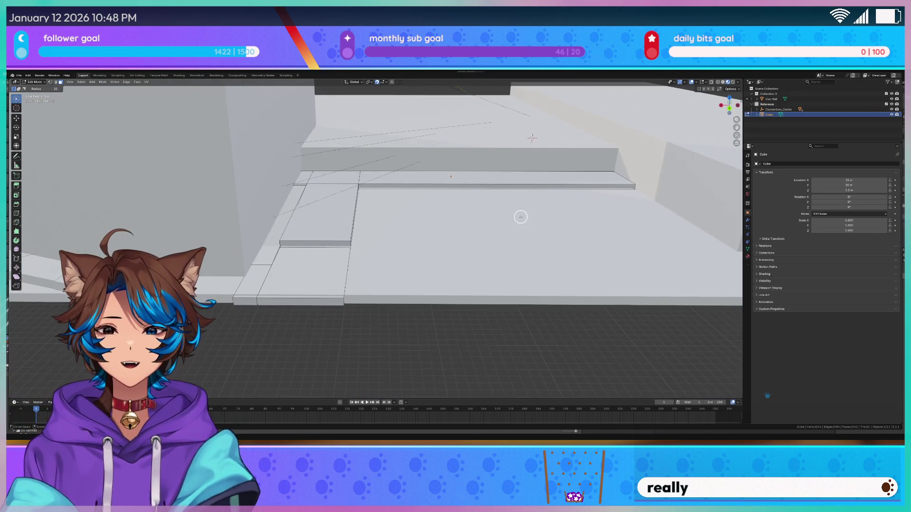
pyautogui.scroll(-2, 522, 219)
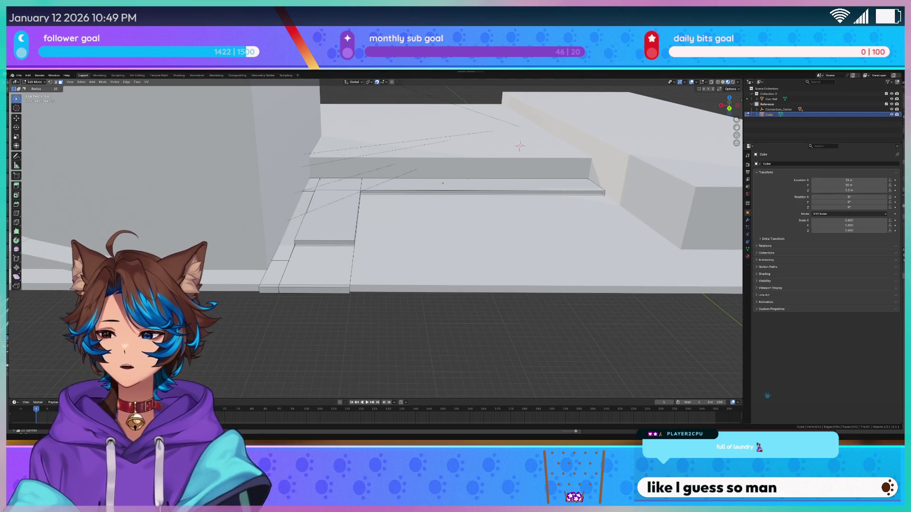
pyautogui.scroll(3, 408, 206)
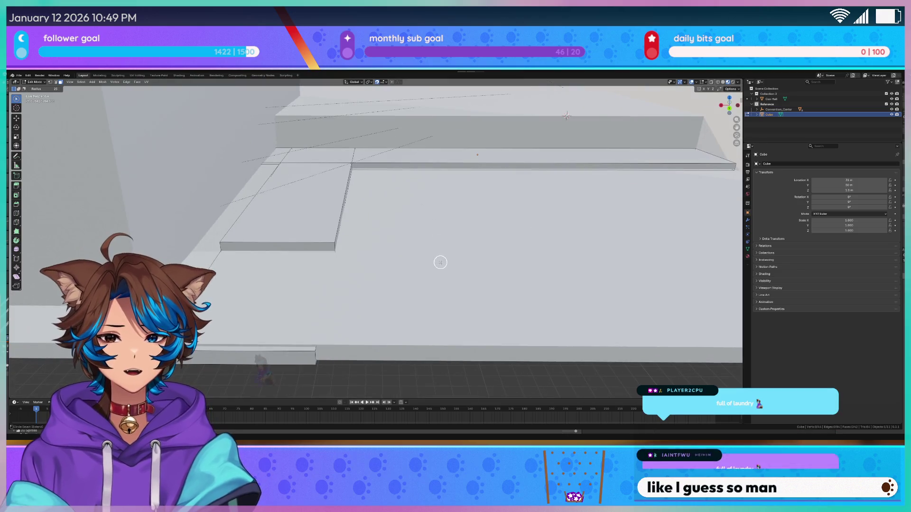
pyautogui.moveTo(440, 262); pyautogui.dragTo(368, 189, button='middle')
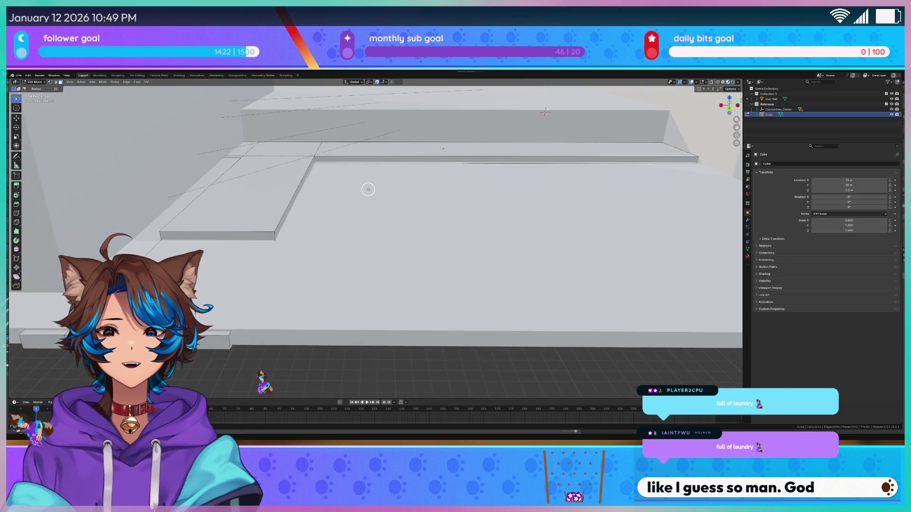
pyautogui.hotkey('ctrl', 'r')
pyautogui.click(480, 157)
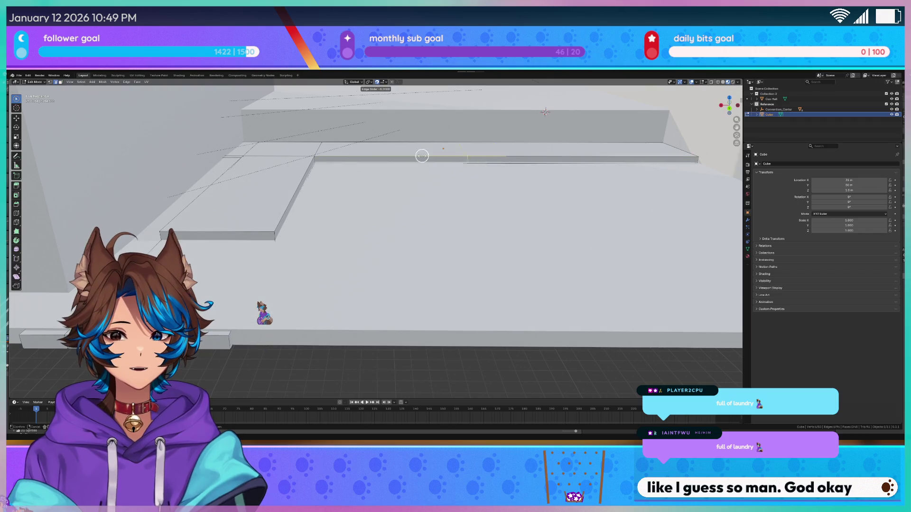
pyautogui.click(357, 160)
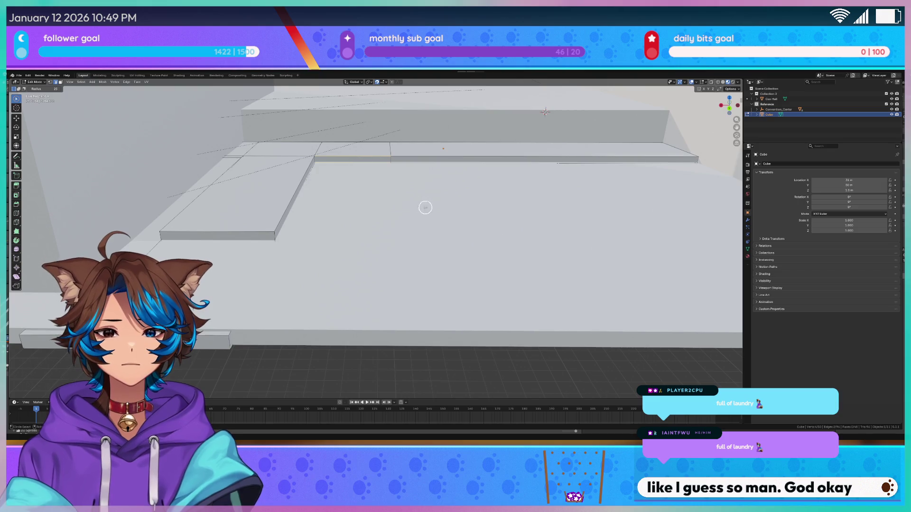
# Step: Select the step's front strip, try an extrusion, then undo it
pyautogui.scroll(3, 425, 206)
pyautogui.click(341, 133)
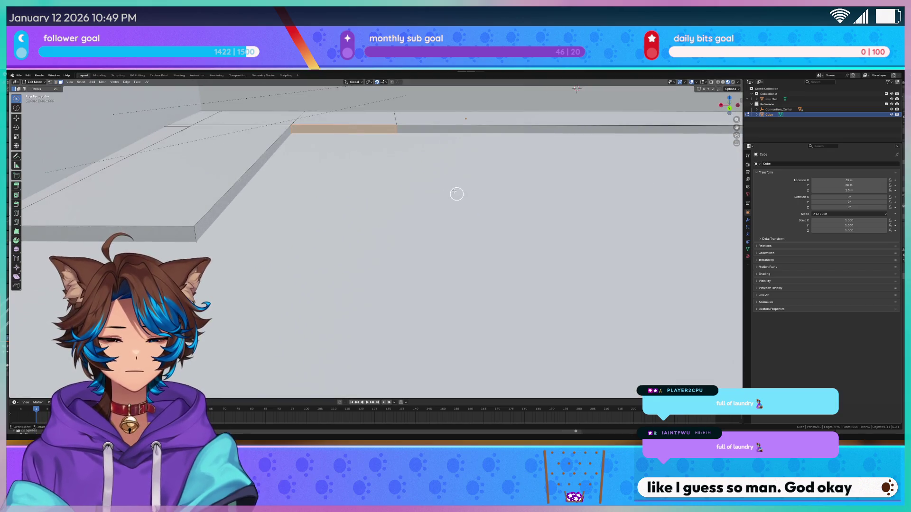
pyautogui.scroll(-2, 457, 194)
pyautogui.moveTo(456, 194)
pyautogui.mouseDown(button='middle')
pyautogui.moveTo(382, 222)
pyautogui.moveTo(354, 258)
pyautogui.mouseUp(button='middle')
pyautogui.press('e')
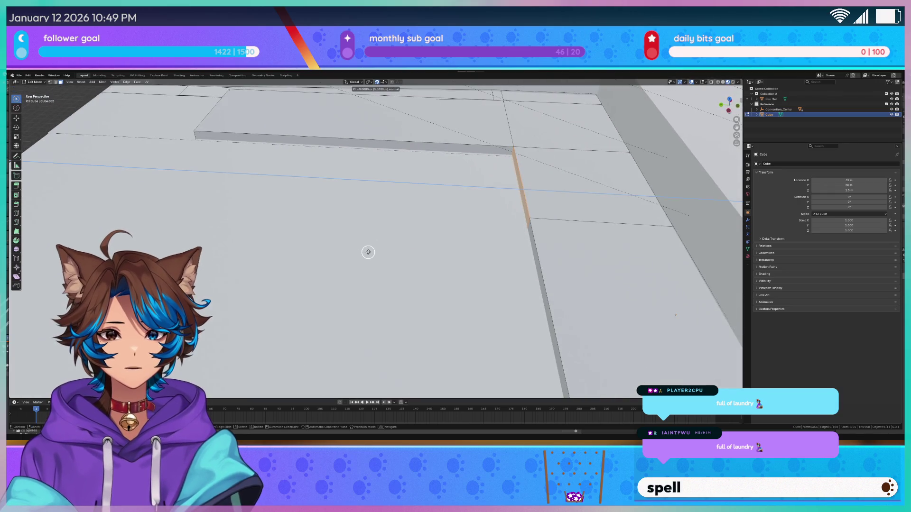
pyautogui.click(368, 252)
pyautogui.scroll(-2, 372, 240)
pyautogui.moveTo(373, 240); pyautogui.dragTo(401, 244, button='middle')
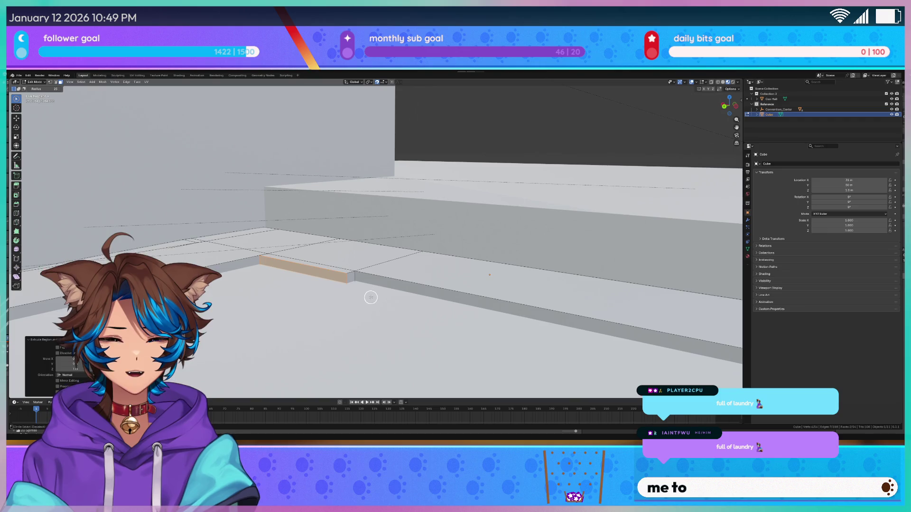
pyautogui.hotkey('ctrl', 'z')
pyautogui.moveTo(371, 297)
pyautogui.mouseDown(button='middle')
pyautogui.moveTo(481, 234)
pyautogui.moveTo(412, 217)
pyautogui.moveTo(378, 248)
pyautogui.mouseUp(button='middle')
# Step: Add a centred edge loop along the step front and select the lower face strip
pyautogui.hotkey('ctrl', 'r')
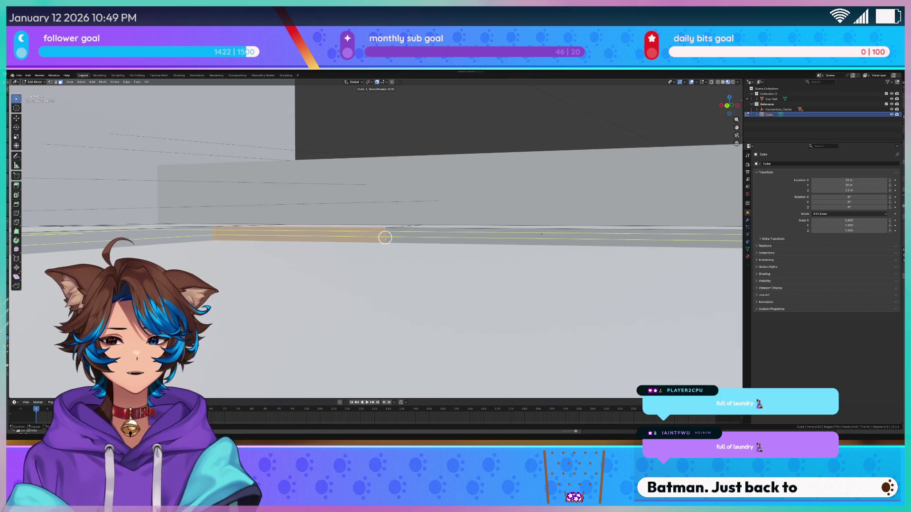
pyautogui.click(385, 238)
pyautogui.rightClick(385, 238)
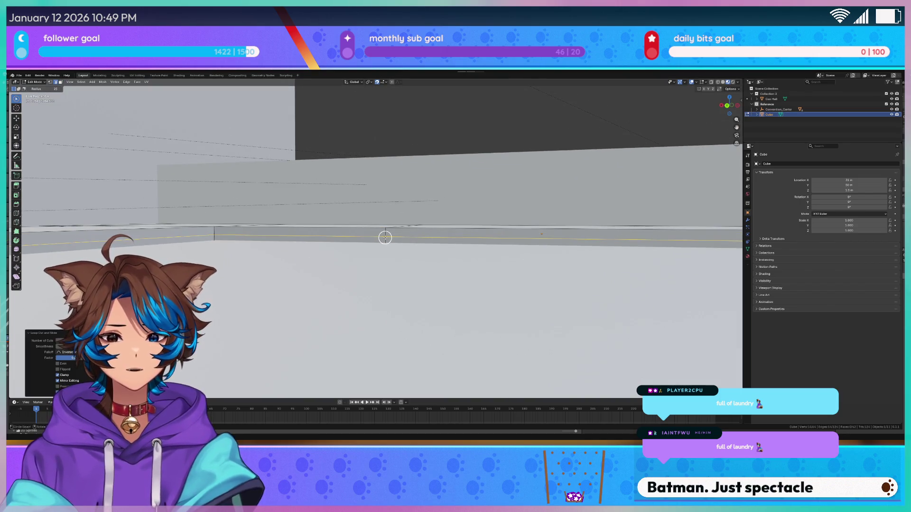
pyautogui.click(324, 240)
pyautogui.press('g')
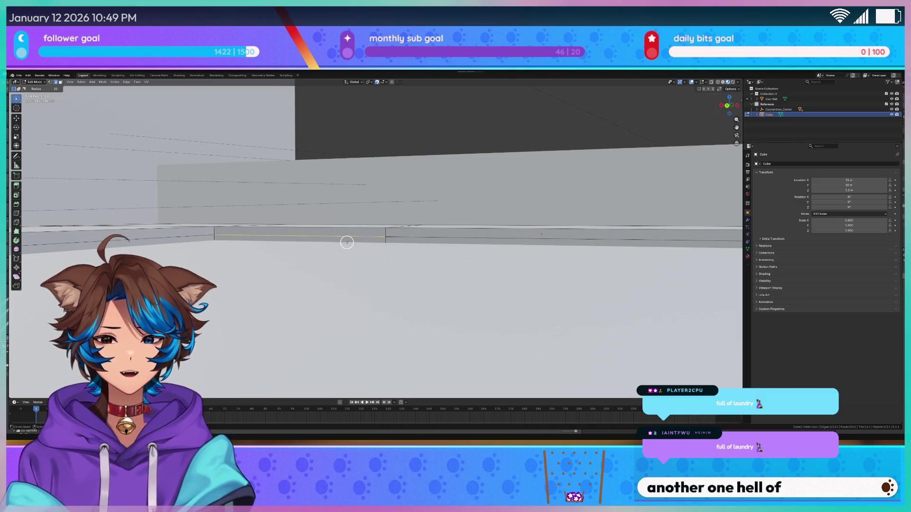
pyautogui.click(345, 243)
pyautogui.keyDown('shift'); pyautogui.click(353, 226); pyautogui.keyUp('shift')
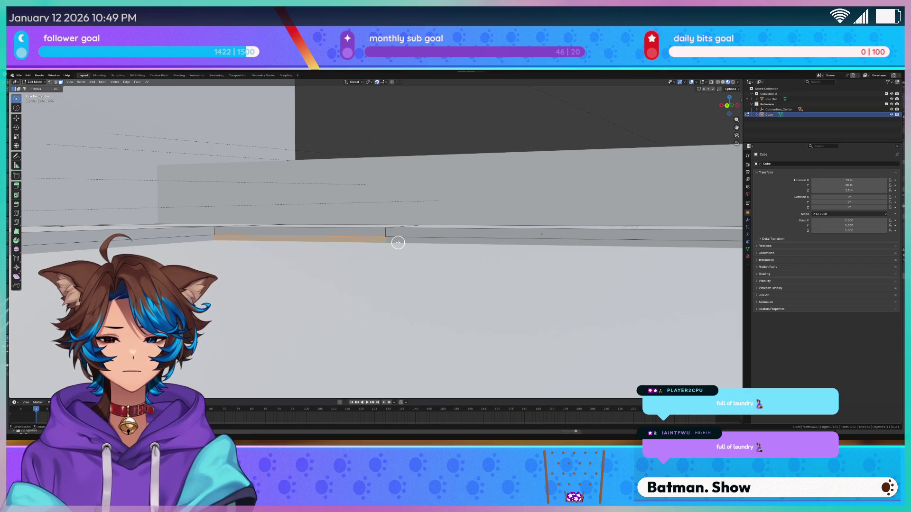
pyautogui.moveTo(397, 242)
pyautogui.mouseDown(button='middle')
pyautogui.moveTo(415, 248)
pyautogui.moveTo(400, 250)
pyautogui.mouseUp(button='middle')
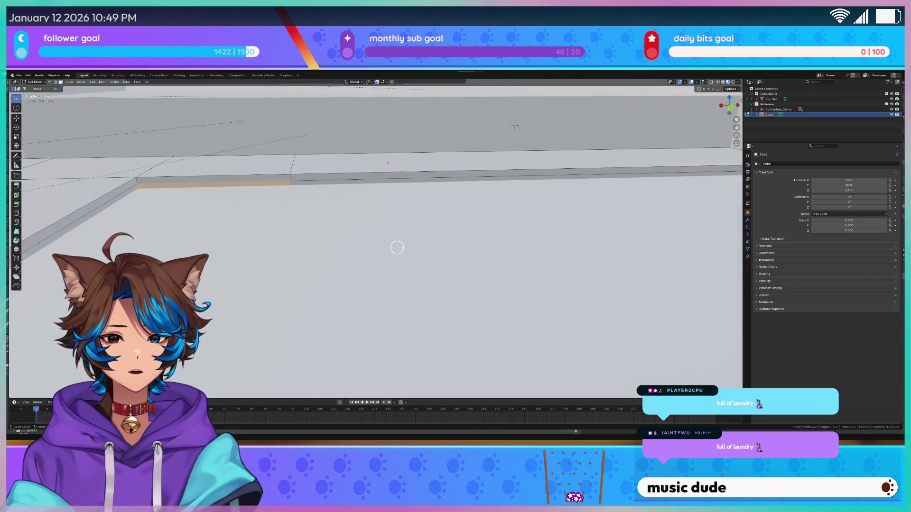
pyautogui.moveTo(482, 118); pyautogui.dragTo(471, 248, button='middle')
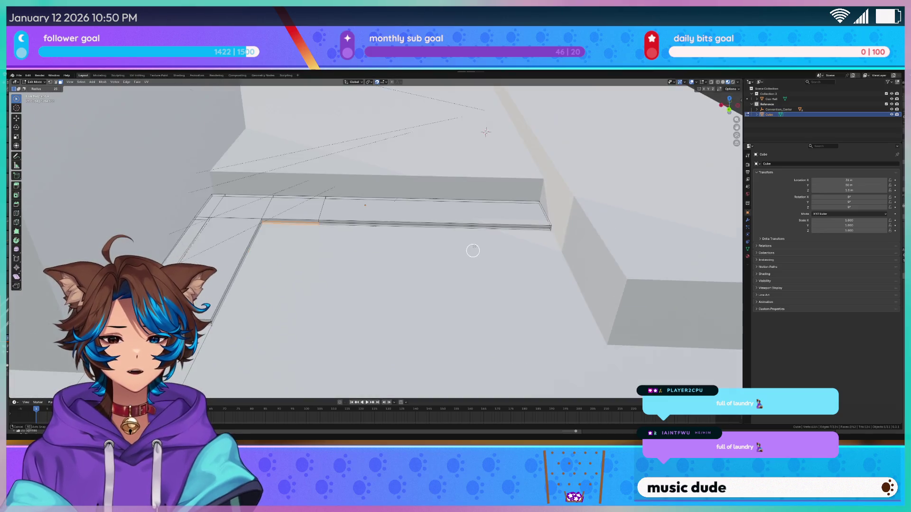
# Step: Cut another edge loop across the ledge and move it along X
pyautogui.hotkey('ctrl', 'r')
pyautogui.click(446, 223)
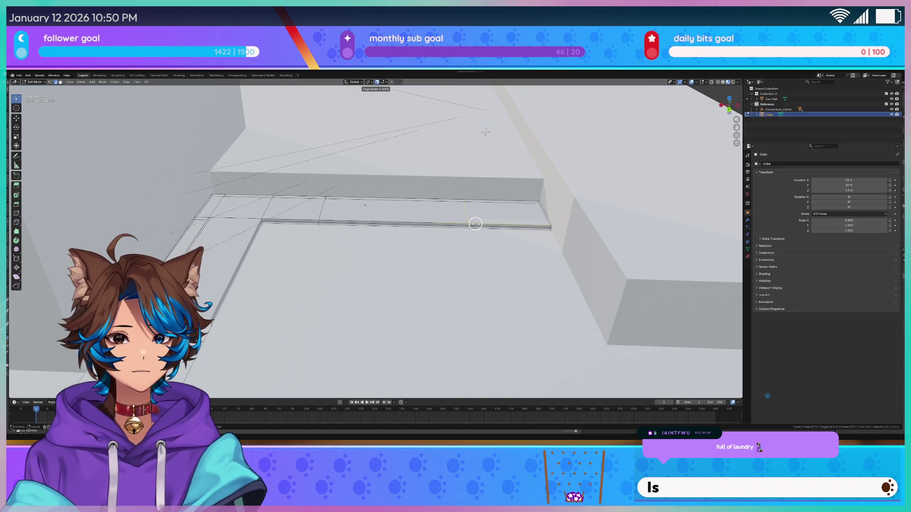
pyautogui.click(471, 223)
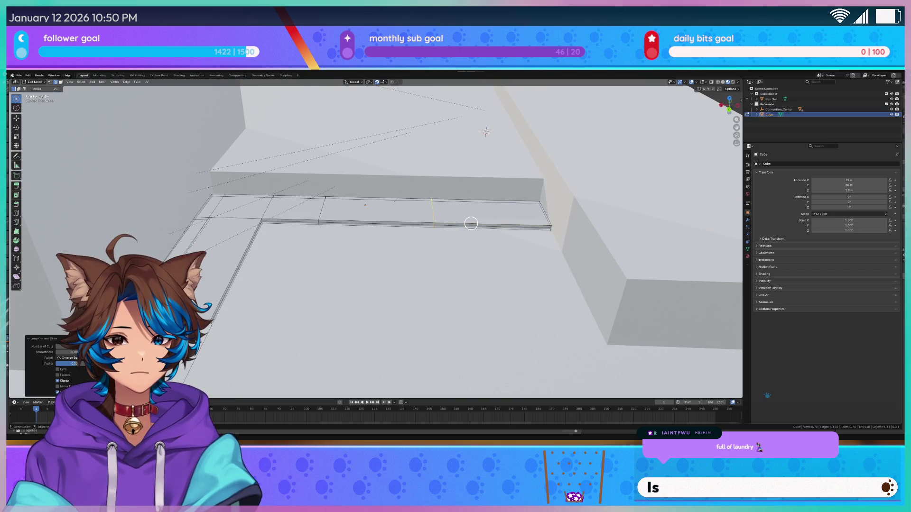
pyautogui.press('g')
pyautogui.press('x')
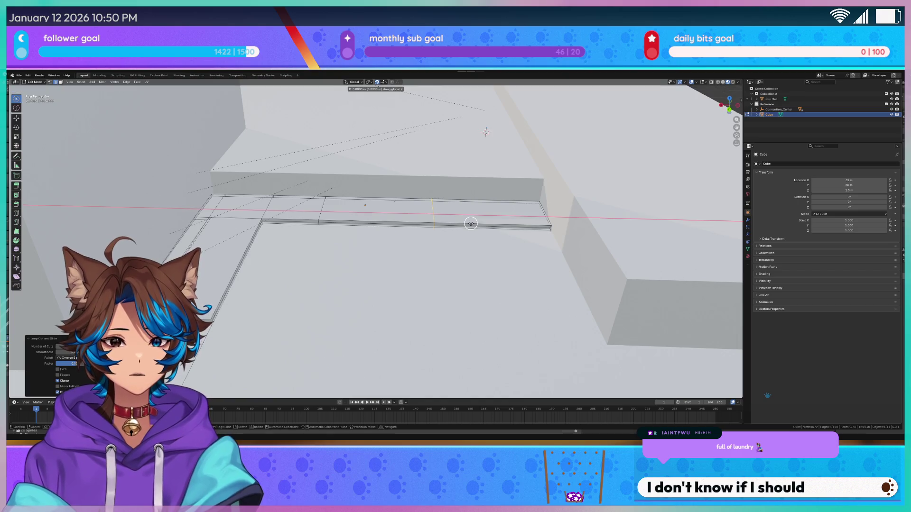
pyautogui.click(486, 225)
# Step: Select the narrow ledge top strip in X-ray view, deselecting its lower face
pyautogui.press('c')
pyautogui.click(487, 224)
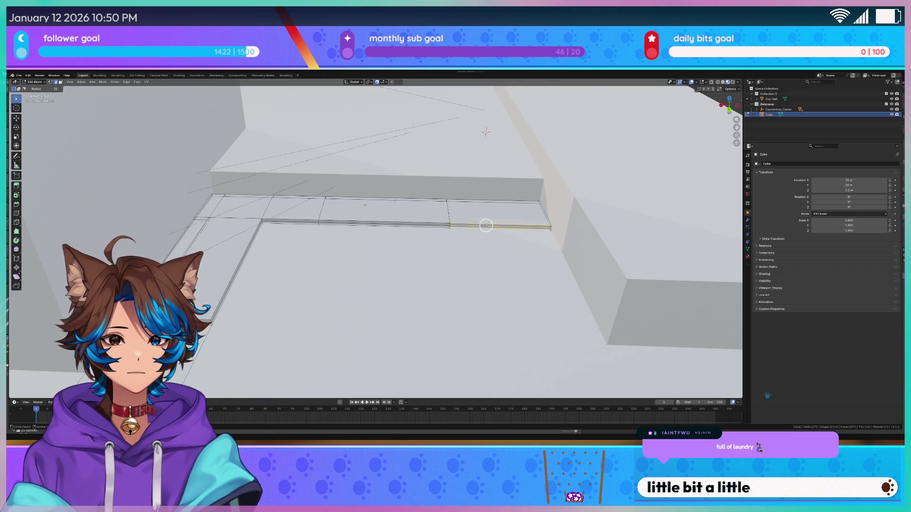
pyautogui.scroll(2, 408, 246)
pyautogui.scroll(3, 331, 270)
pyautogui.click(187, 203)
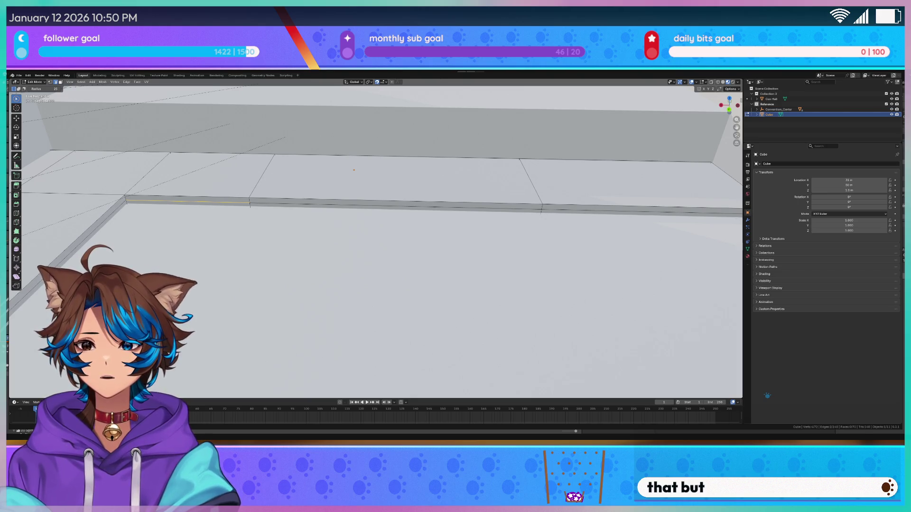
pyautogui.scroll(-3, 325, 256)
pyautogui.scroll(-2, 324, 256)
pyautogui.scroll(3, 300, 256)
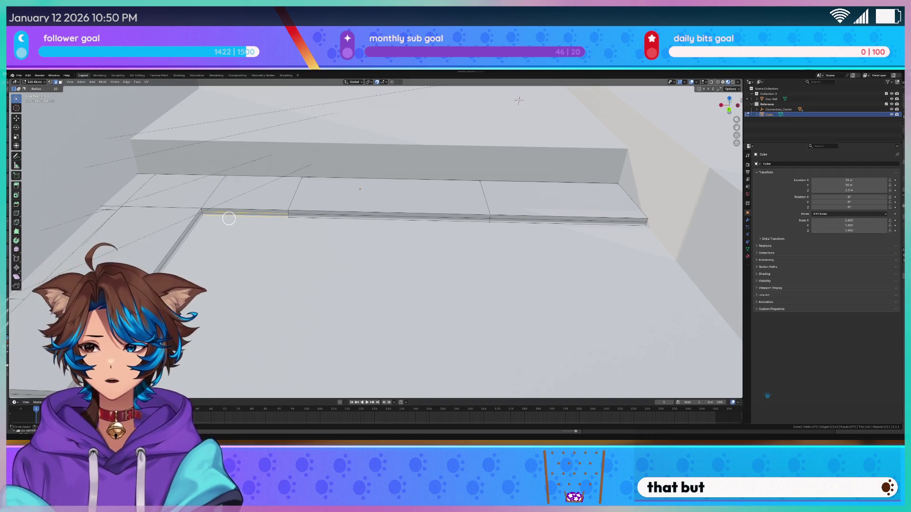
pyautogui.scroll(2, 228, 218)
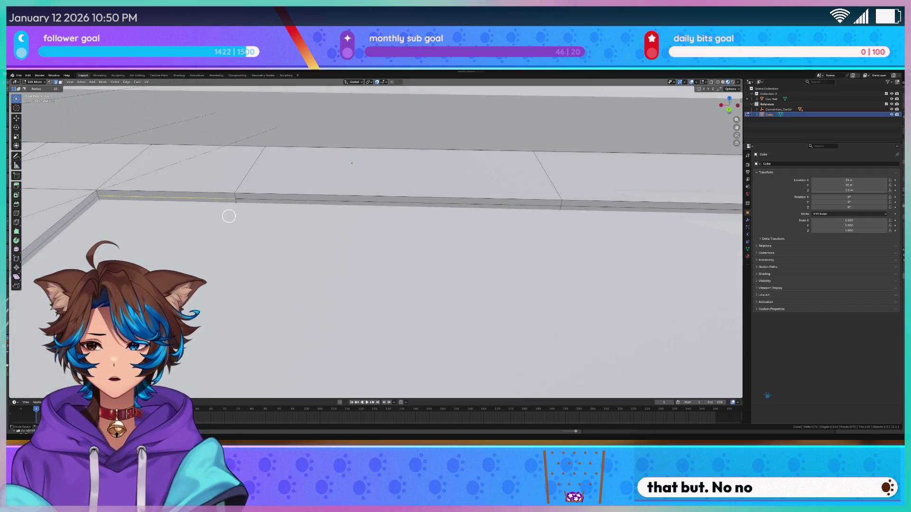
pyautogui.click(302, 198)
pyautogui.moveTo(304, 194); pyautogui.dragTo(348, 247, button='middle')
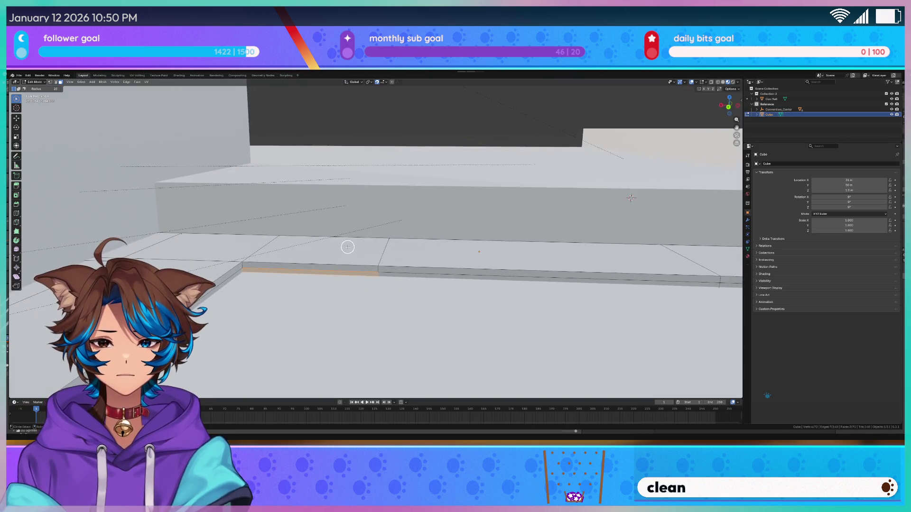
pyautogui.press('z')
pyautogui.keyDown('ctrl'); pyautogui.moveTo(329, 299); pyautogui.dragTo(306, 287); pyautogui.keyUp('ctrl')
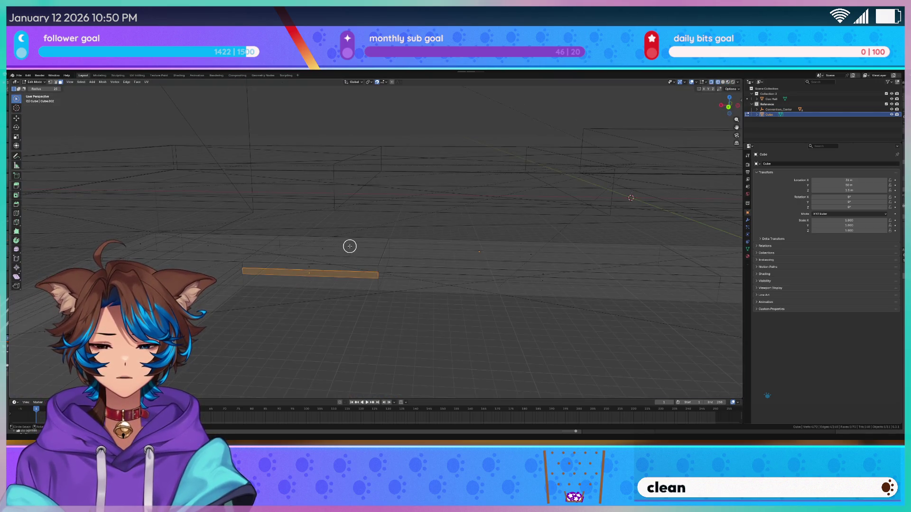
# Step: Add the ledge's front face to the selection and return to solid shading
pyautogui.click(314, 281)
pyautogui.click(357, 276)
pyautogui.moveTo(325, 274)
pyautogui.mouseDown(button='middle')
pyautogui.moveTo(350, 283)
pyautogui.moveTo(483, 229)
pyautogui.moveTo(455, 224)
pyautogui.mouseUp(button='middle')
pyautogui.press('g')
pyautogui.press('y')
pyautogui.press('Escape')
pyautogui.press('c')
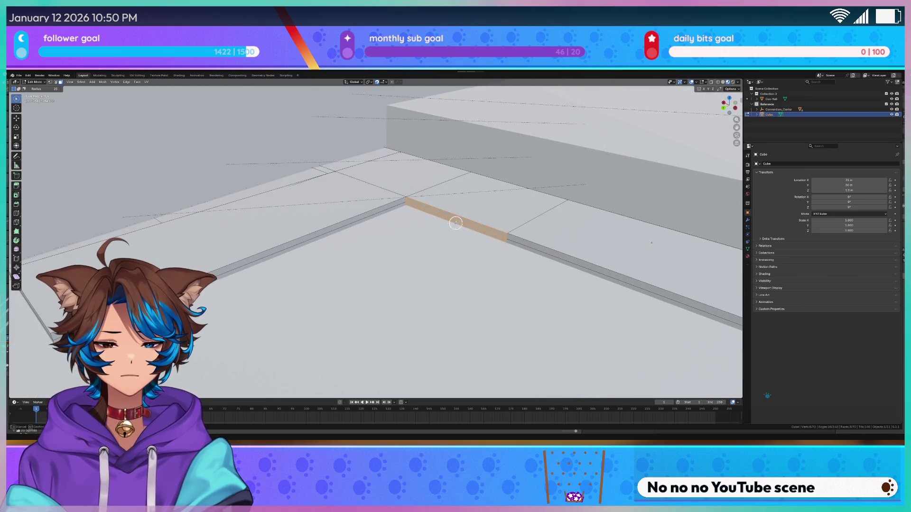
# Step: Extrude the ledge strip into a raised step and lower its top edge
pyautogui.press('e')
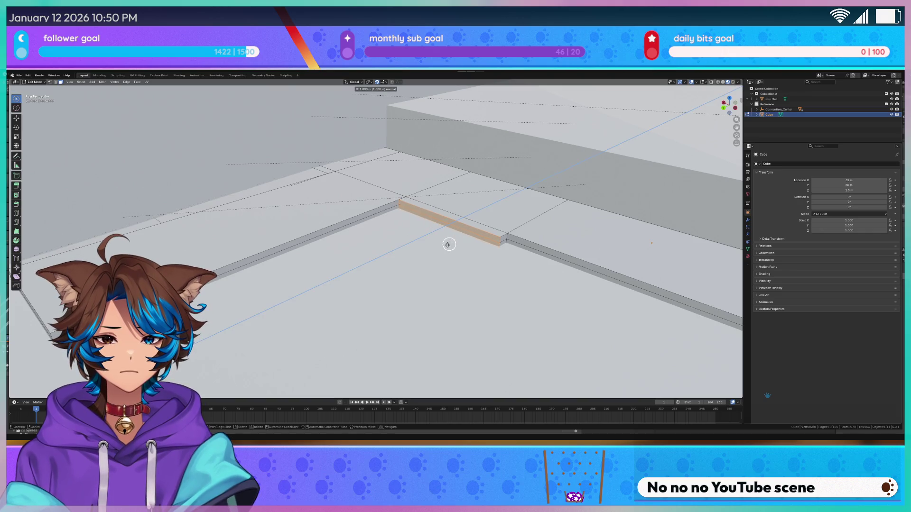
pyautogui.click(449, 242)
pyautogui.hotkey('shift', 'z')
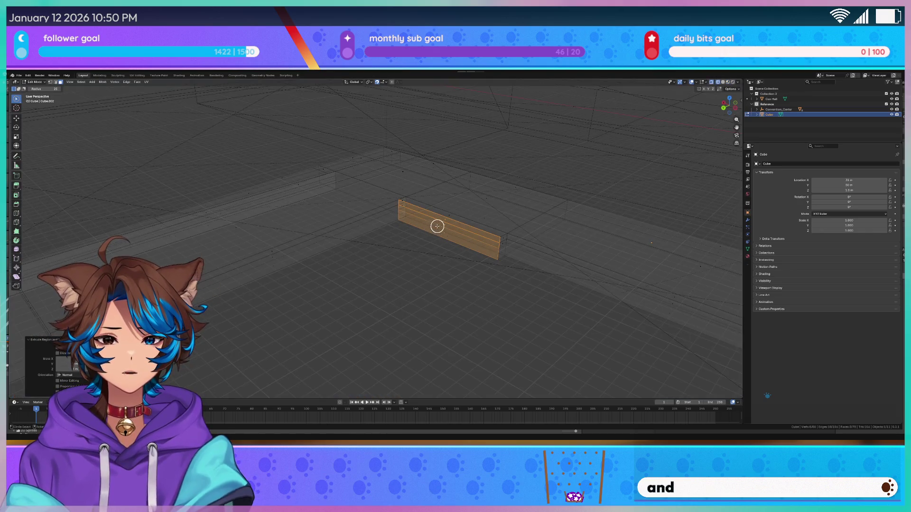
pyautogui.press('g')
pyautogui.press('z')
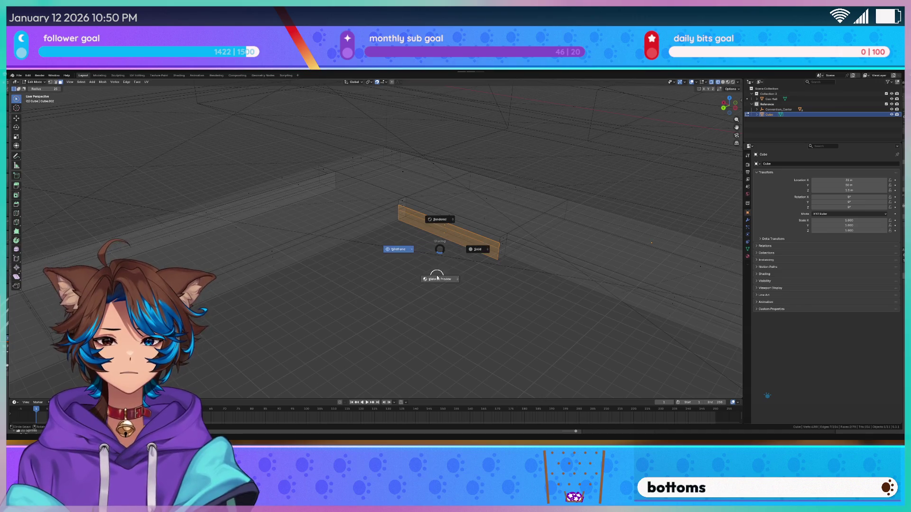
pyautogui.click(436, 273)
pyautogui.scroll(5, 446, 261)
pyautogui.moveTo(458, 246); pyautogui.dragTo(427, 254, button='middle')
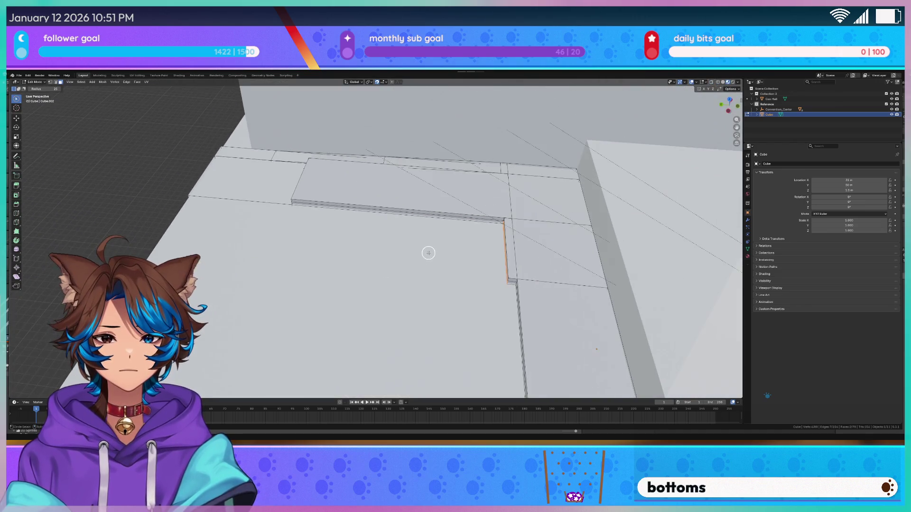
# Step: Move the step edge 4 m along Y across the floor slab
pyautogui.press('g')
pyautogui.press('y')
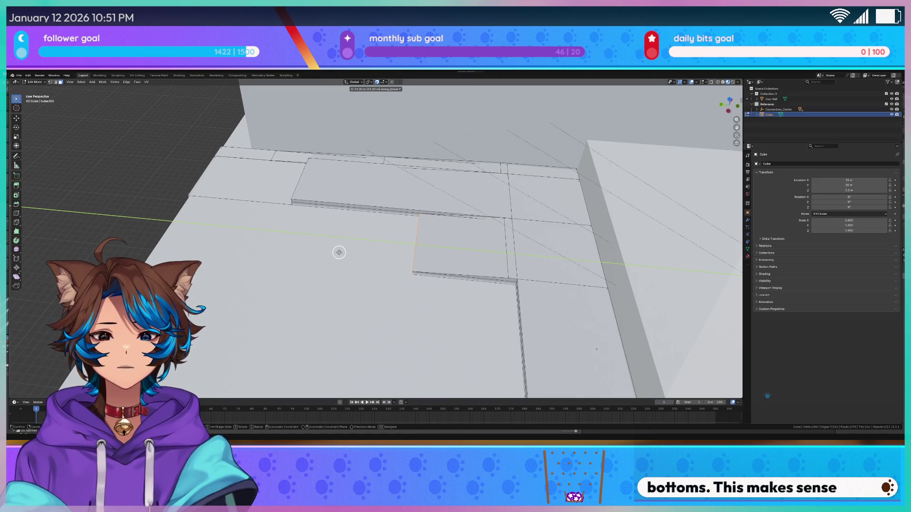
pyautogui.click(339, 252)
pyautogui.moveTo(339, 252)
pyautogui.mouseDown(button='middle')
pyautogui.moveTo(364, 272)
pyautogui.moveTo(418, 253)
pyautogui.moveTo(389, 279)
pyautogui.moveTo(393, 291)
pyautogui.moveTo(395, 236)
pyautogui.mouseUp(button='middle')
pyautogui.moveTo(409, 203); pyautogui.dragTo(406, 138, button='middle')
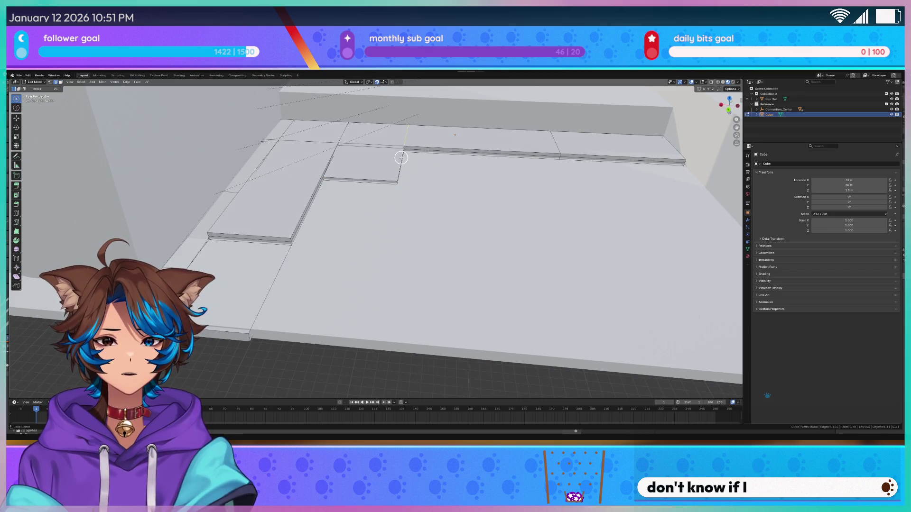
pyautogui.scroll(3, 401, 157)
pyautogui.scroll(3, 431, 153)
pyautogui.scroll(-4, 431, 152)
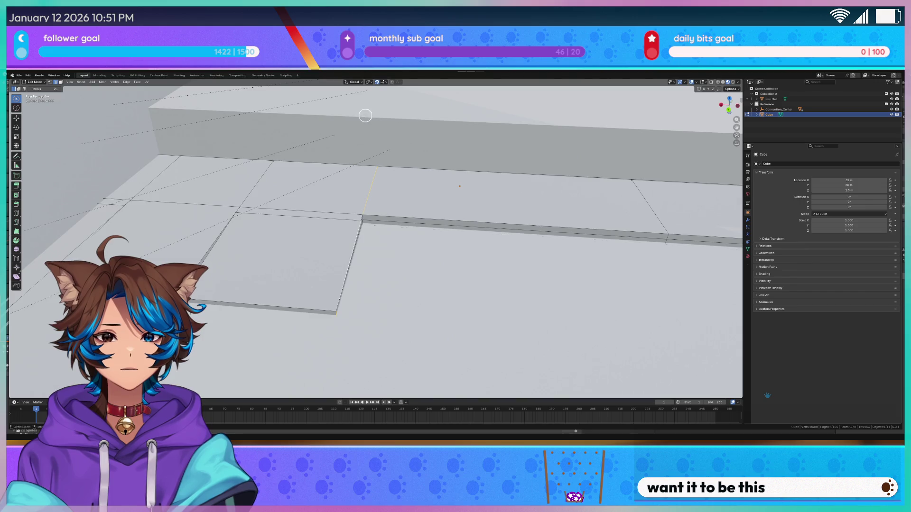
pyautogui.scroll(2, 431, 215)
pyautogui.scroll(2, 372, 209)
pyautogui.scroll(1, 341, 185)
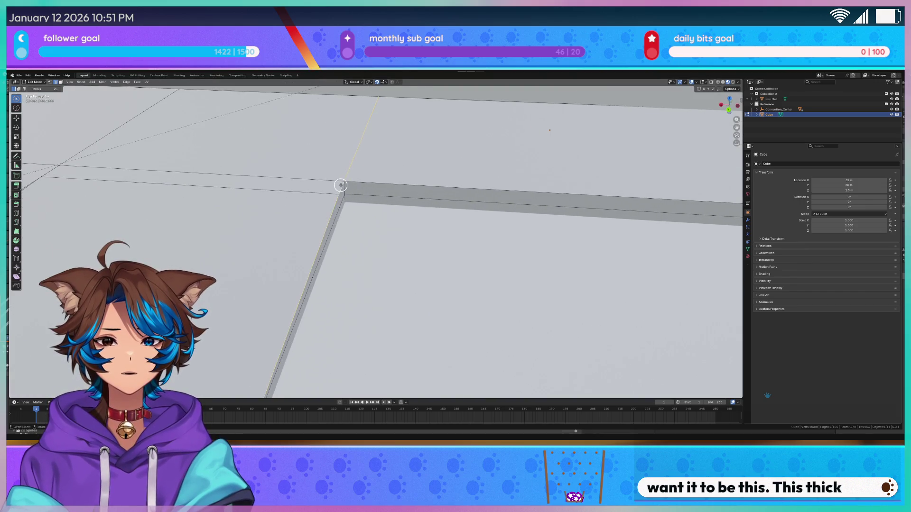
pyautogui.hotkey('shift', 'z')
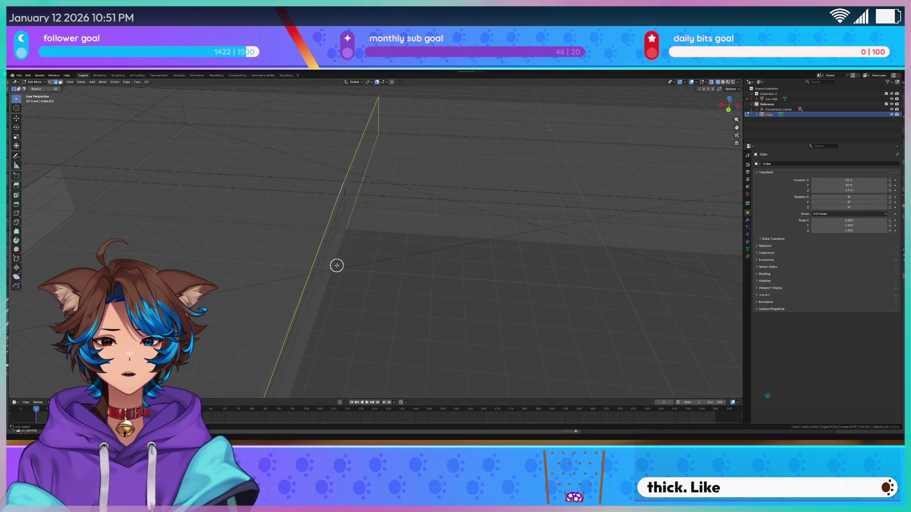
# Step: Shift the selected edge 3 m along X
pyautogui.scroll(-4, 378, 266)
pyautogui.scroll(-1, 386, 283)
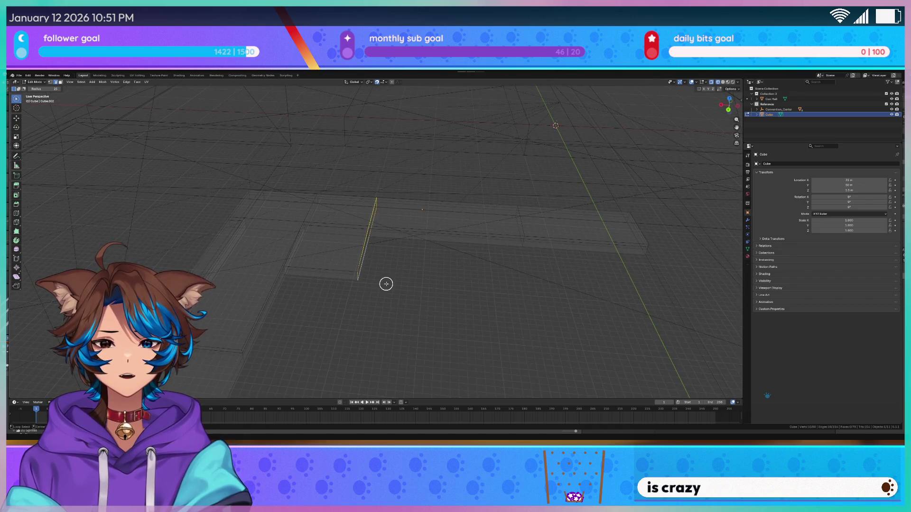
pyautogui.press('g')
pyautogui.press('x')
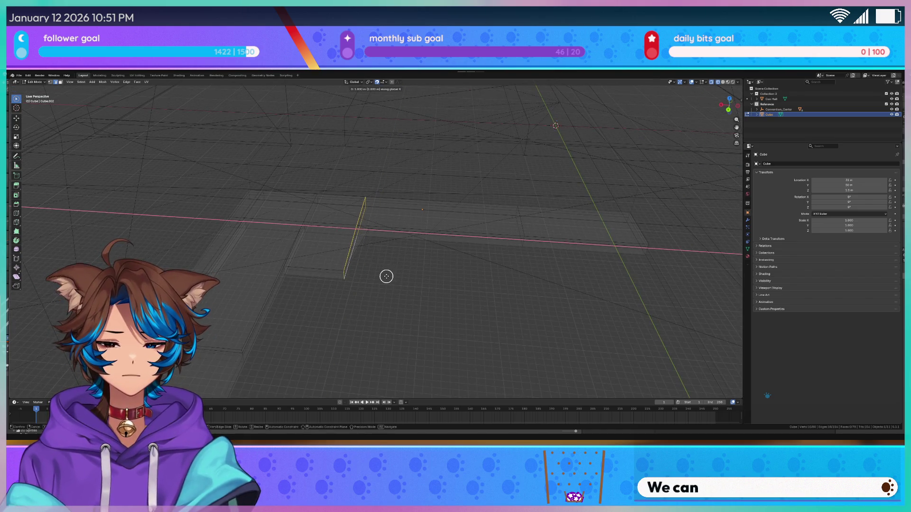
pyautogui.click(373, 233)
# Step: Extrude the face along X into a new long slab section beside the steps
pyautogui.scroll(3, 373, 233)
pyautogui.moveTo(370, 209); pyautogui.dragTo(649, 320, button='middle')
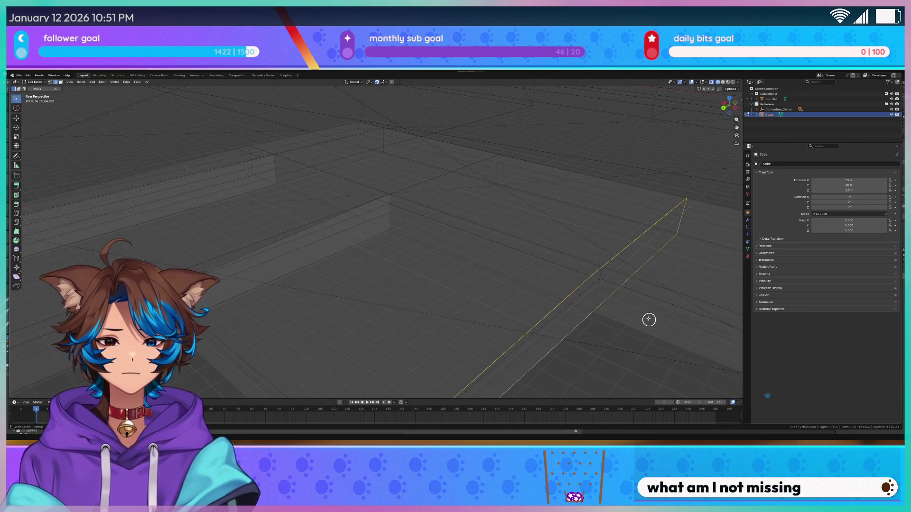
pyautogui.click(602, 278)
pyautogui.press('e')
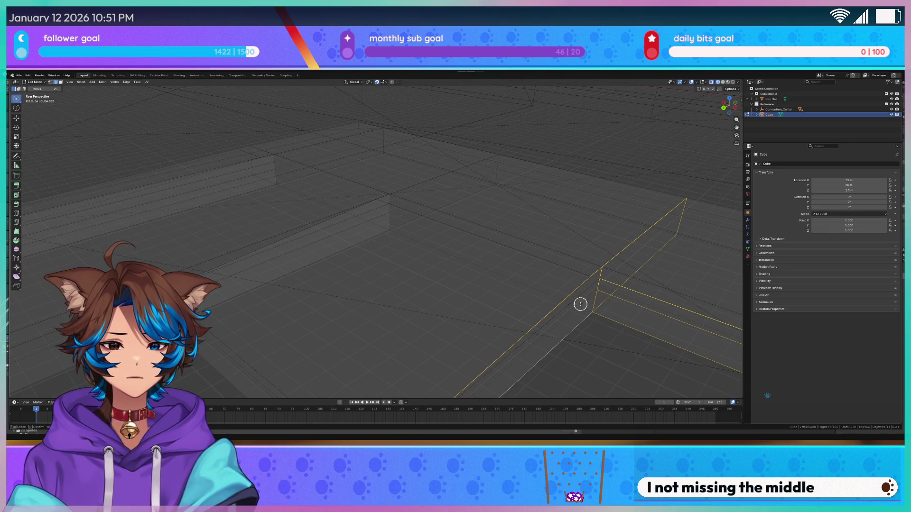
pyautogui.press('y')
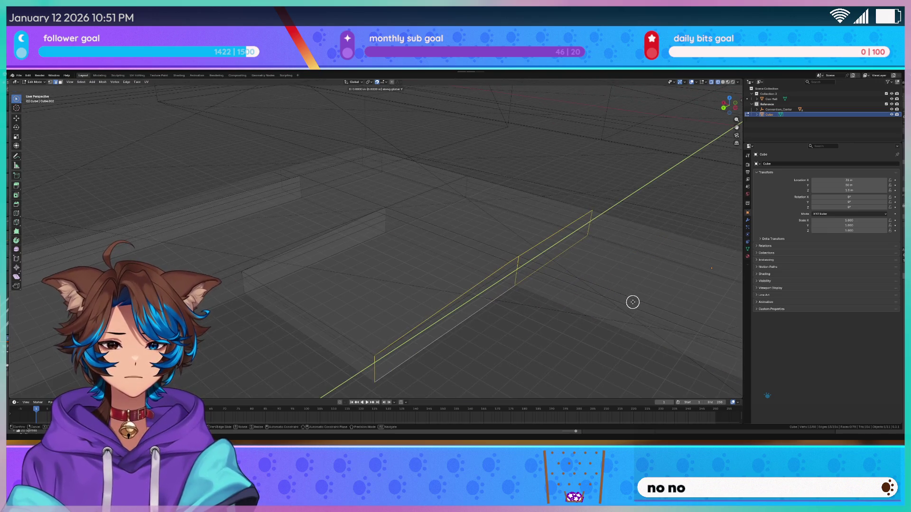
pyautogui.press('x')
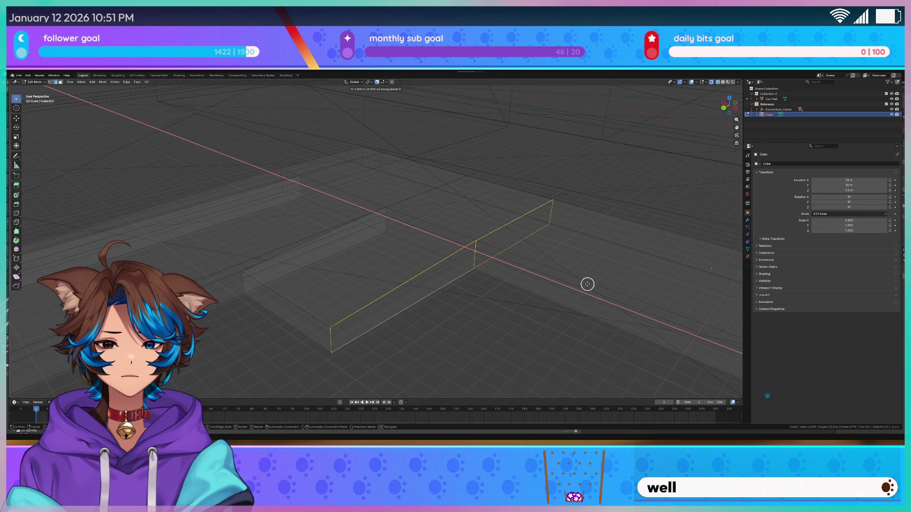
pyautogui.click(527, 289)
pyautogui.click(425, 311)
# Step: Switch to wireframe shading and select the new box's front face
pyautogui.scroll(3, 470, 322)
pyautogui.press('z')
pyautogui.click(477, 311)
pyautogui.moveTo(477, 312); pyautogui.dragTo(443, 190, button='middle')
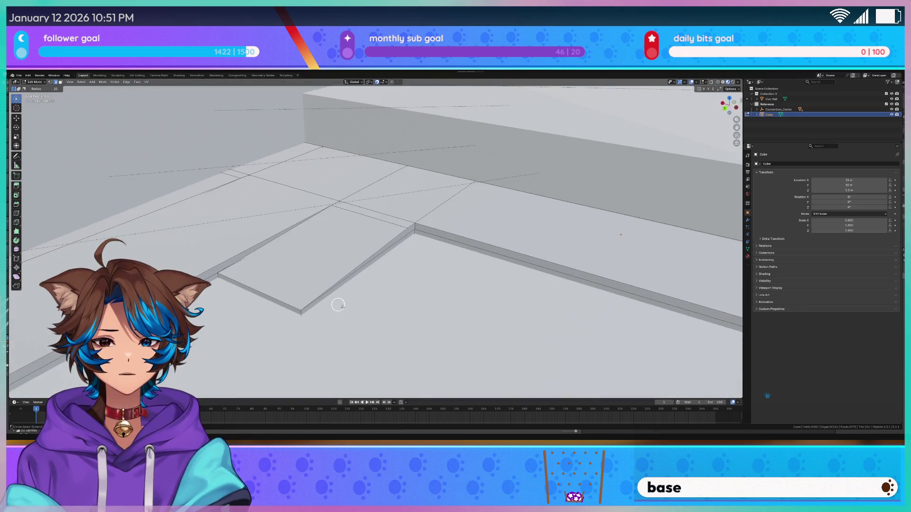
pyautogui.press('z')
pyautogui.click(395, 199)
pyautogui.click(328, 233)
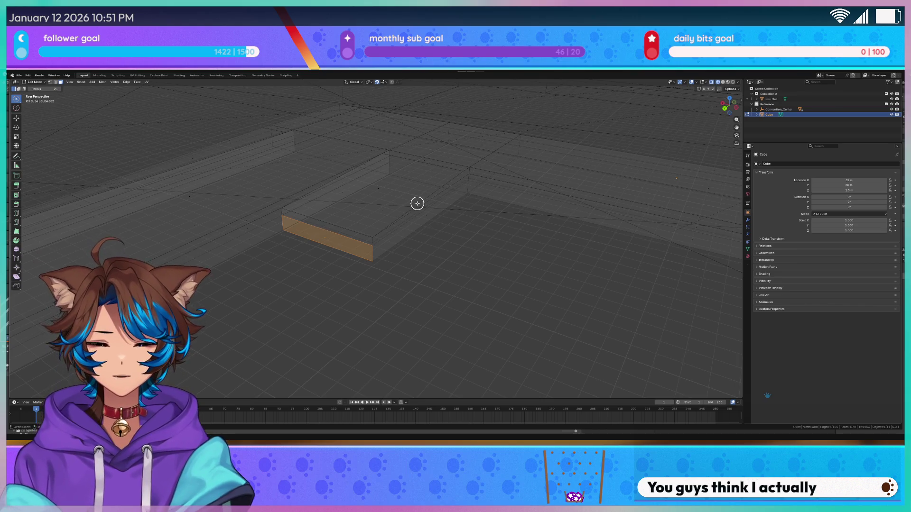
# Step: Move the slab's end face 3 m along Y, then extrude it along its normal
pyautogui.moveTo(321, 225)
pyautogui.mouseDown(button='middle')
pyautogui.moveTo(385, 279)
pyautogui.moveTo(376, 278)
pyautogui.mouseUp(button='middle')
pyautogui.press('g')
pyautogui.press('y')
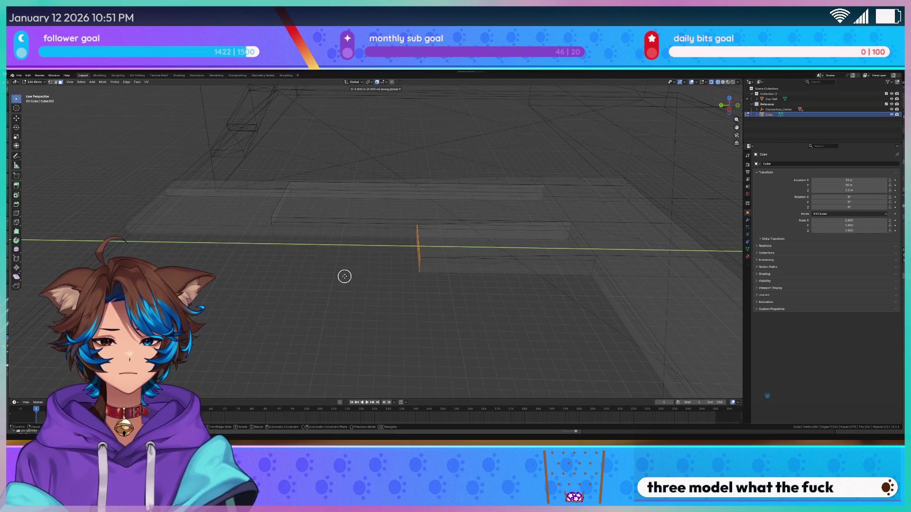
pyautogui.click(344, 276)
pyautogui.press('g')
pyautogui.press('z')
pyautogui.press('z')
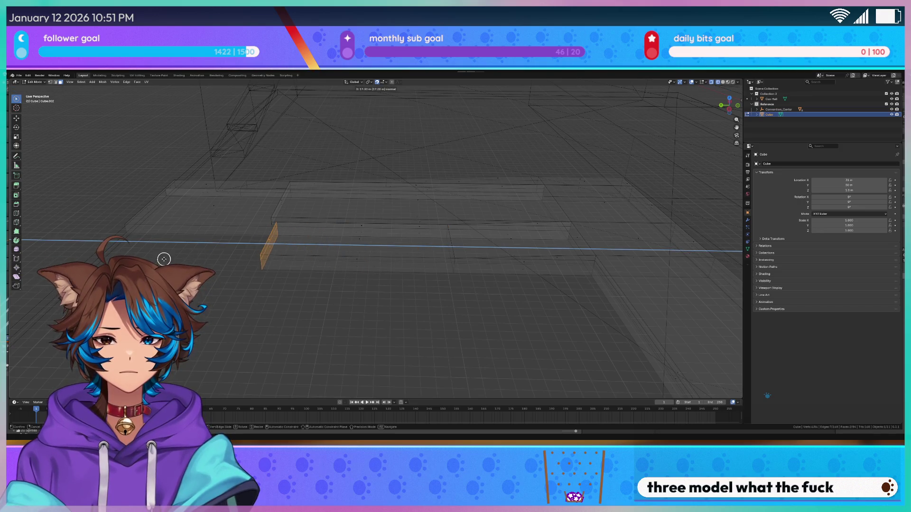
pyautogui.click(187, 261)
# Step: Slide the extruded end face a further 9 m along Y
pyautogui.moveTo(183, 260); pyautogui.dragTo(549, 254, button='middle')
pyautogui.scroll(3, 549, 253)
pyautogui.moveTo(530, 201); pyautogui.dragTo(543, 218, button='middle')
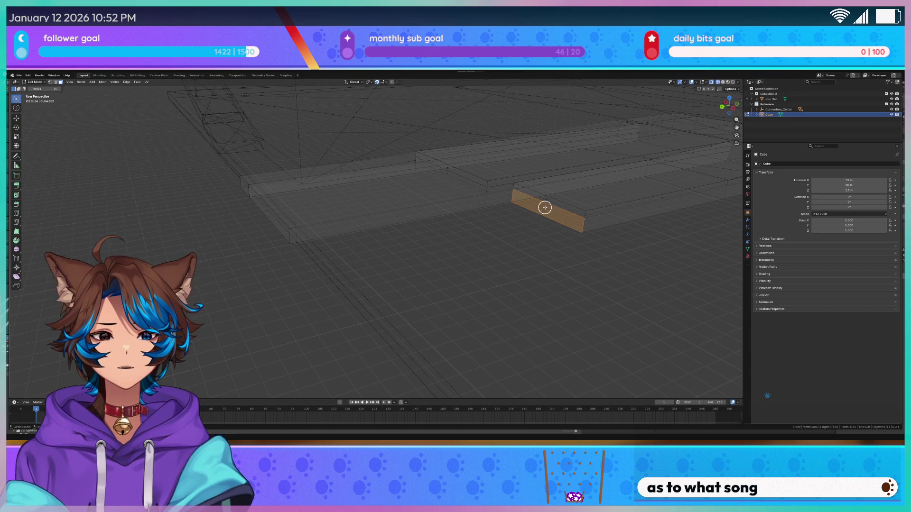
pyautogui.press('g')
pyautogui.press('y')
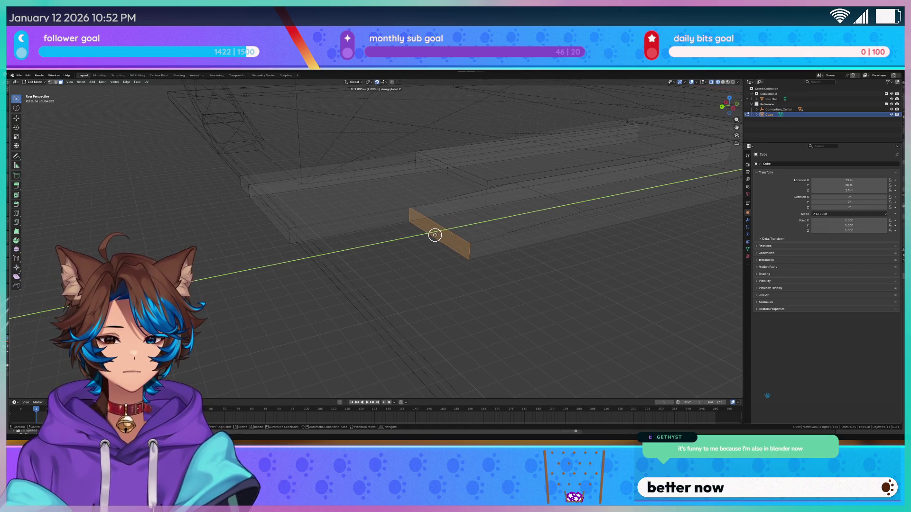
pyautogui.click(436, 235)
# Step: Check the slab from top view and extrude the end face again to the left
pyautogui.scroll(5, 499, 233)
pyautogui.keyDown('shift'); pyautogui.moveTo(520, 243); pyautogui.dragTo(454, 232, button='middle'); pyautogui.keyUp('shift')
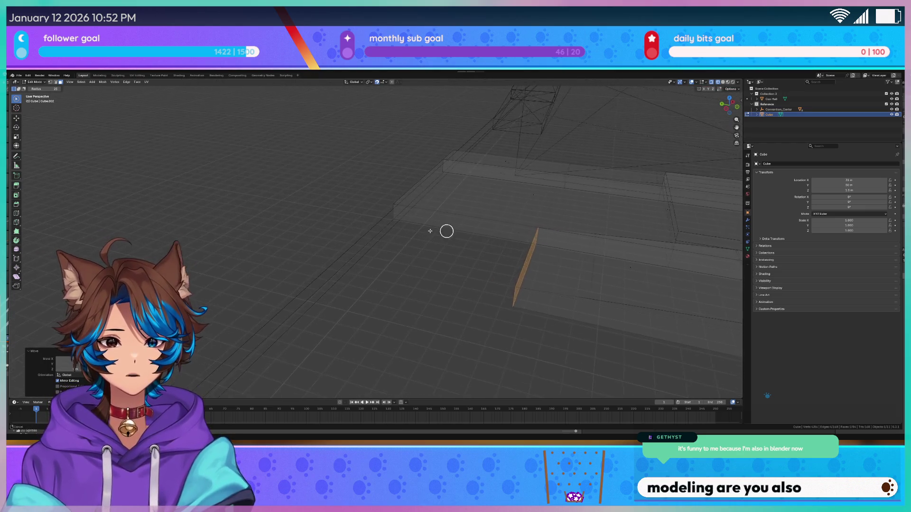
pyautogui.press('KP_7')
pyautogui.scroll(4, 535, 246)
pyautogui.moveTo(534, 246)
pyautogui.keyDown('shift'); pyautogui.mouseDown(button='middle')
pyautogui.moveTo(398, 192)
pyautogui.moveTo(388, 275)
pyautogui.moveTo(288, 262)
pyautogui.mouseUp(button='middle'); pyautogui.keyUp('shift')
pyautogui.scroll(3, 394, 190)
pyautogui.scroll(3, 416, 278)
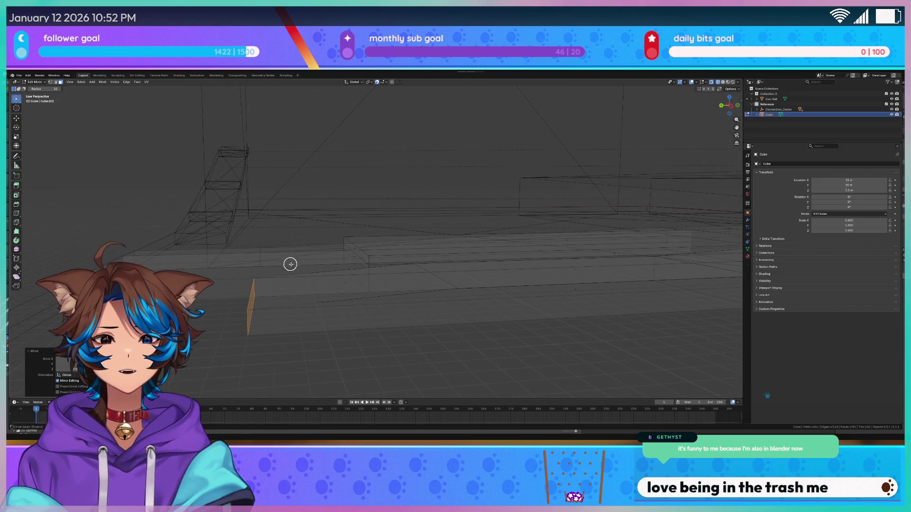
pyautogui.moveTo(279, 295); pyautogui.dragTo(430, 263, button='middle')
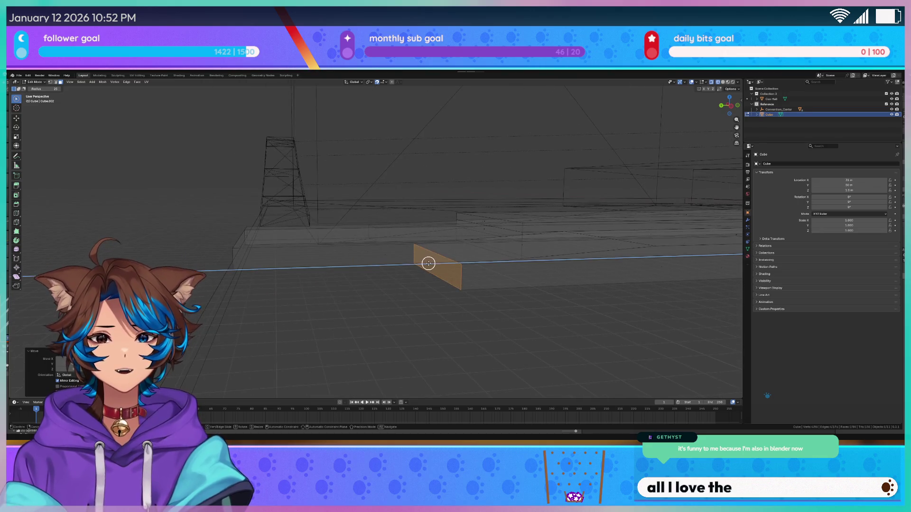
pyautogui.press('e')
pyautogui.click(214, 290)
# Step: Switch to circle selection and set the viewport to solid shading
pyautogui.moveTo(325, 261)
pyautogui.mouseDown(button='middle')
pyautogui.moveTo(362, 286)
pyautogui.moveTo(176, 154)
pyautogui.mouseUp(button='middle')
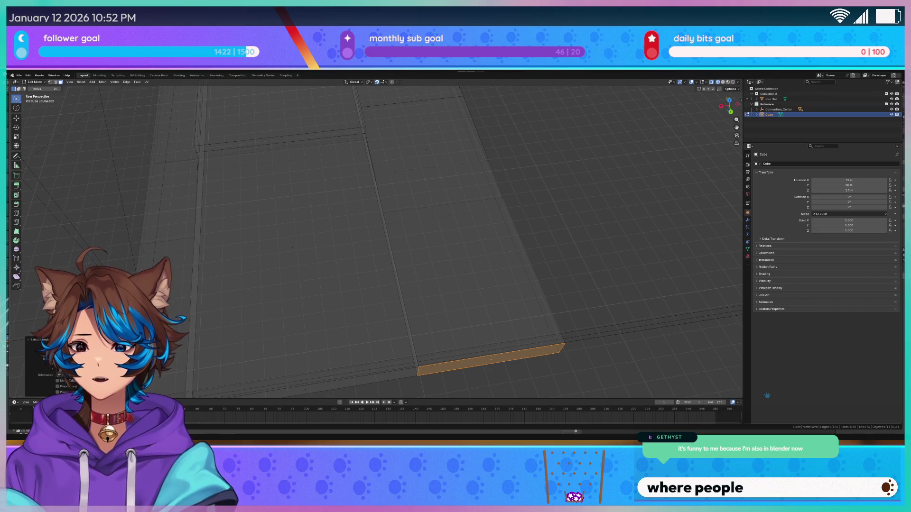
pyautogui.press('c')
pyautogui.moveTo(433, 257)
pyautogui.mouseDown(button='middle')
pyautogui.moveTo(425, 210)
pyautogui.moveTo(453, 249)
pyautogui.moveTo(354, 247)
pyautogui.mouseUp(button='middle')
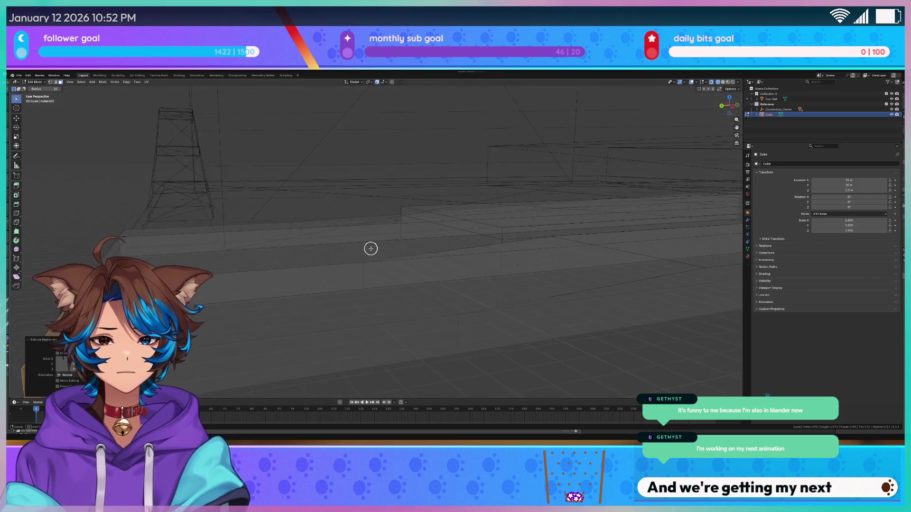
pyautogui.press('z')
pyautogui.click(363, 290)
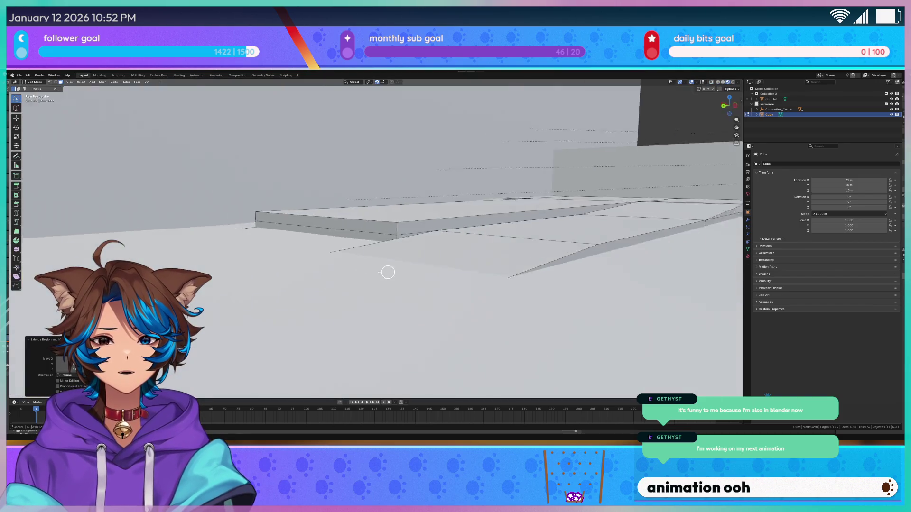
# Step: Return to Object Mode and hide the extra block Cube_2
pyautogui.moveTo(384, 271); pyautogui.dragTo(437, 277, button='middle')
pyautogui.moveTo(388, 260)
pyautogui.mouseDown(button='middle')
pyautogui.moveTo(386, 246)
pyautogui.moveTo(497, 247)
pyautogui.moveTo(475, 253)
pyautogui.moveTo(512, 257)
pyautogui.moveTo(448, 251)
pyautogui.mouseUp(button='middle')
pyautogui.press('Tab')
pyautogui.click(555, 275)
pyautogui.press('h')
# Step: Select the Cube floor slab, enter Edit Mode and begin a loop cut across it
pyautogui.click(394, 247)
pyautogui.press('Tab')
pyautogui.moveTo(390, 250)
pyautogui.mouseDown(button='middle')
pyautogui.moveTo(435, 270)
pyautogui.moveTo(417, 243)
pyautogui.moveTo(435, 254)
pyautogui.moveTo(230, 290)
pyautogui.mouseUp(button='middle')
pyautogui.scroll(2, 303, 309)
pyautogui.scroll(3, 297, 301)
pyautogui.hotkey('ctrl', 'r')
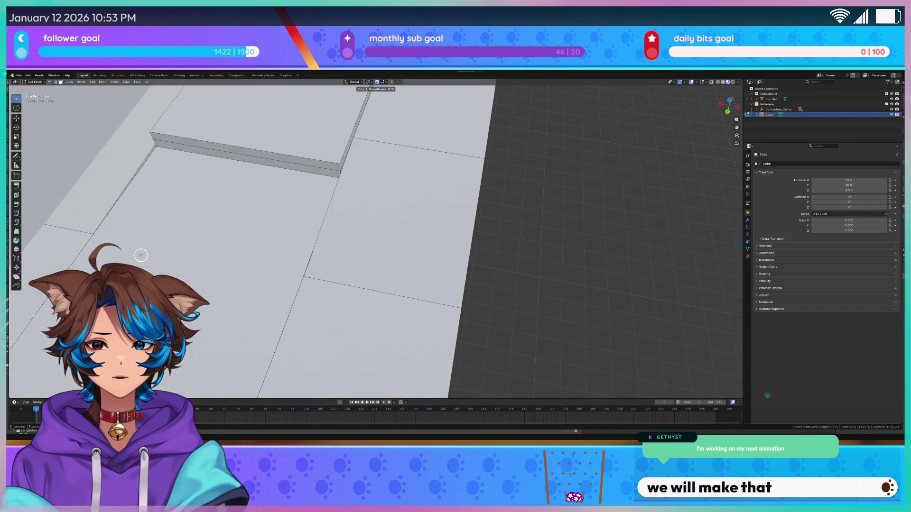
pyautogui.press('Escape')
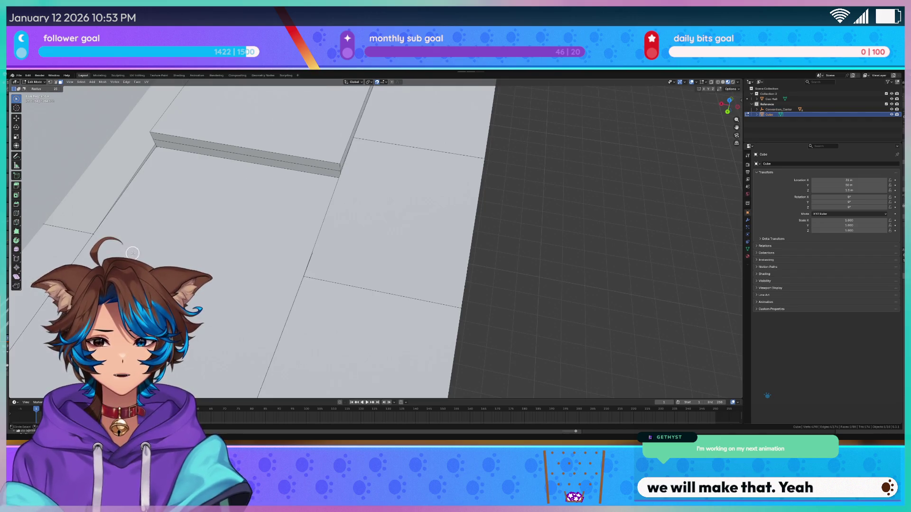
# Step: Add a new edge loop across the floor slab without sliding it
pyautogui.moveTo(128, 252)
pyautogui.mouseDown(button='middle')
pyautogui.moveTo(216, 193)
pyautogui.moveTo(360, 291)
pyautogui.mouseUp(button='middle')
pyautogui.press('c')
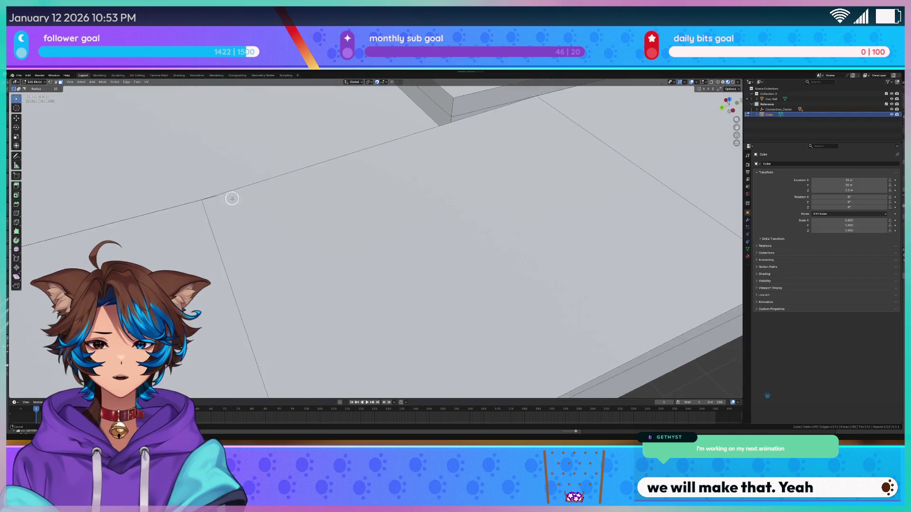
pyautogui.hotkey('ctrl', 'r')
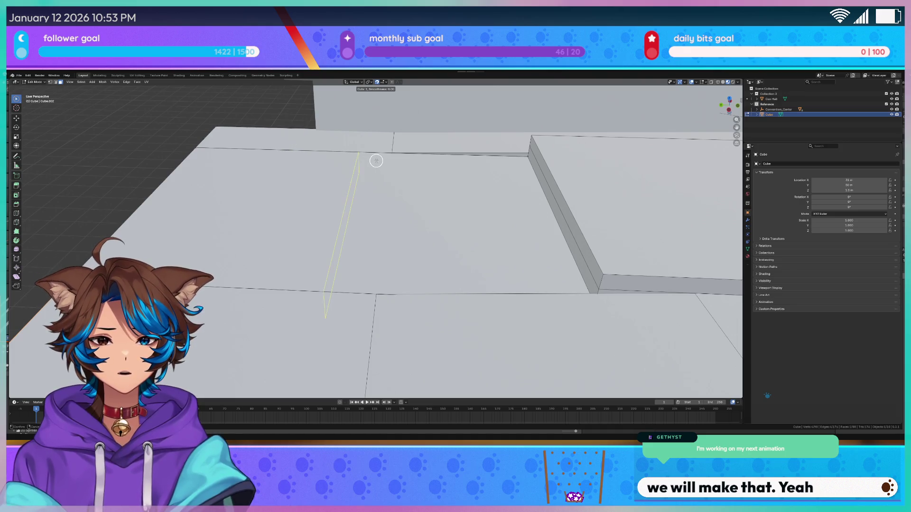
pyautogui.click(376, 161)
pyautogui.click(412, 165)
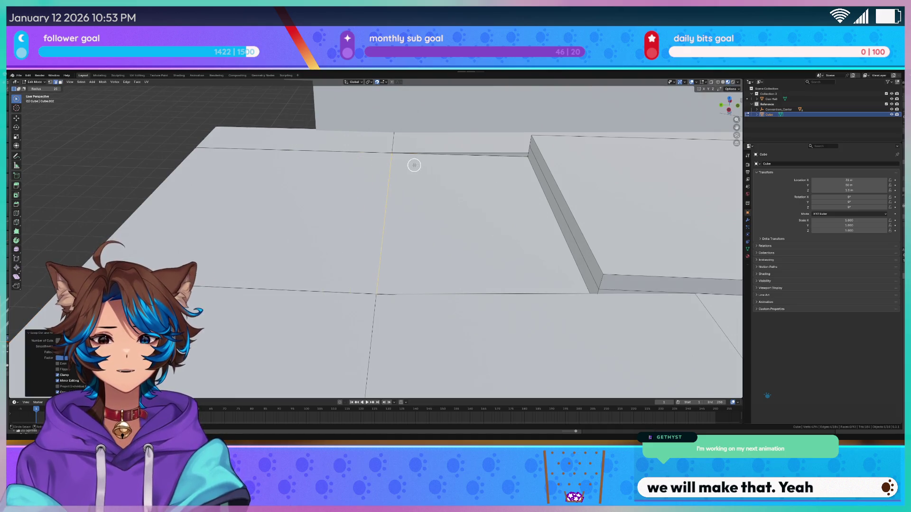
pyautogui.hotkey('alt', 'a')
# Step: In wireframe, move the edge loop along the slab 2 m along X
pyautogui.moveTo(352, 246); pyautogui.dragTo(411, 239, button='middle')
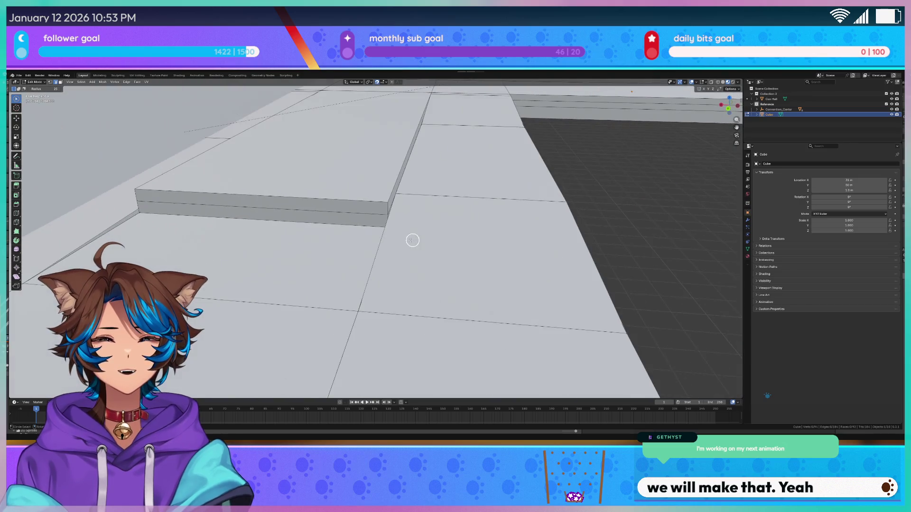
pyautogui.hotkey('shift', 'z')
pyautogui.keyDown('alt'); pyautogui.click(359, 305); pyautogui.keyUp('alt')
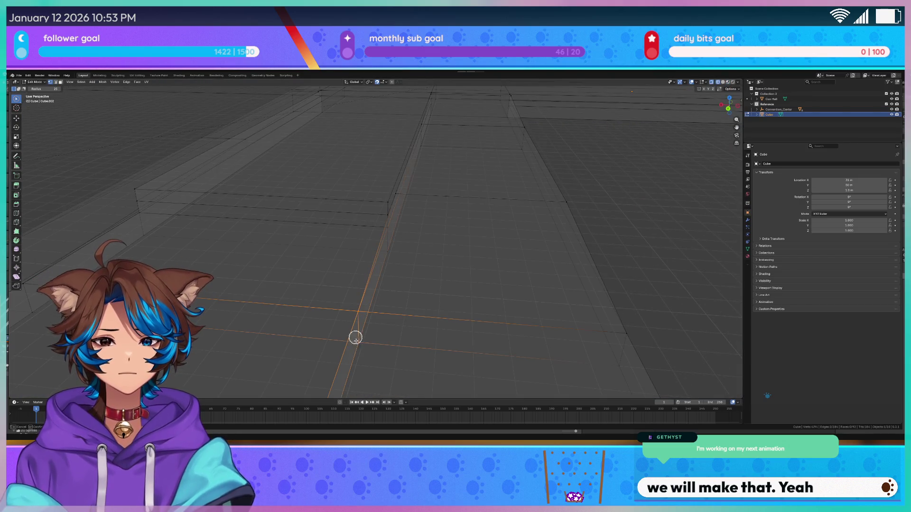
pyautogui.scroll(-5, 368, 359)
pyautogui.press('g')
pyautogui.press('x')
pyautogui.click(346, 316)
# Step: Try a seven-cut loop cut, cancel it, and look down on the slab from top view
pyautogui.moveTo(346, 315)
pyautogui.mouseDown(button='middle')
pyautogui.moveTo(392, 244)
pyautogui.moveTo(439, 271)
pyautogui.mouseUp(button='middle')
pyautogui.press('c')
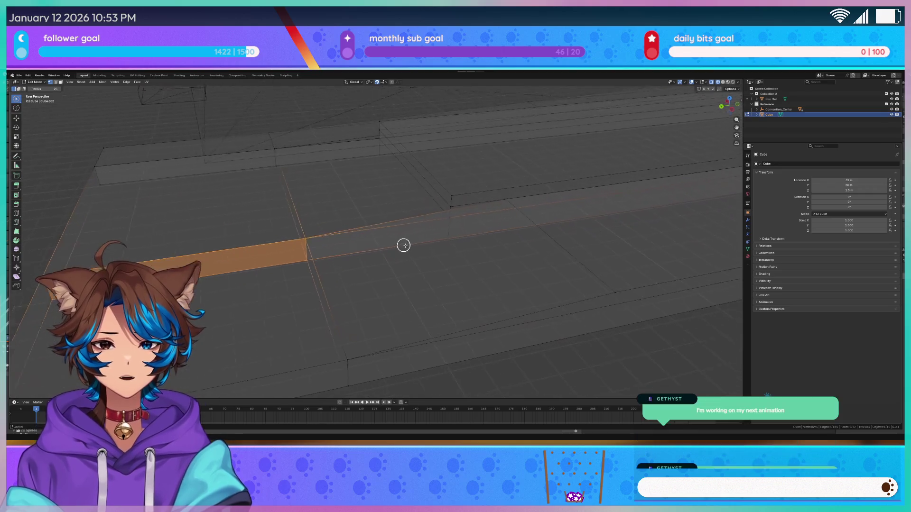
pyautogui.hotkey('ctrl', 'r')
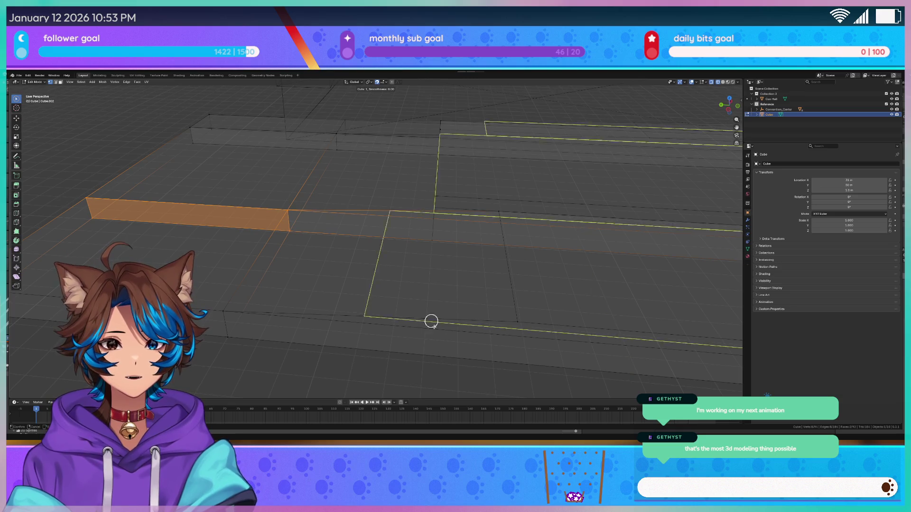
pyautogui.press('7')
pyautogui.press('Escape')
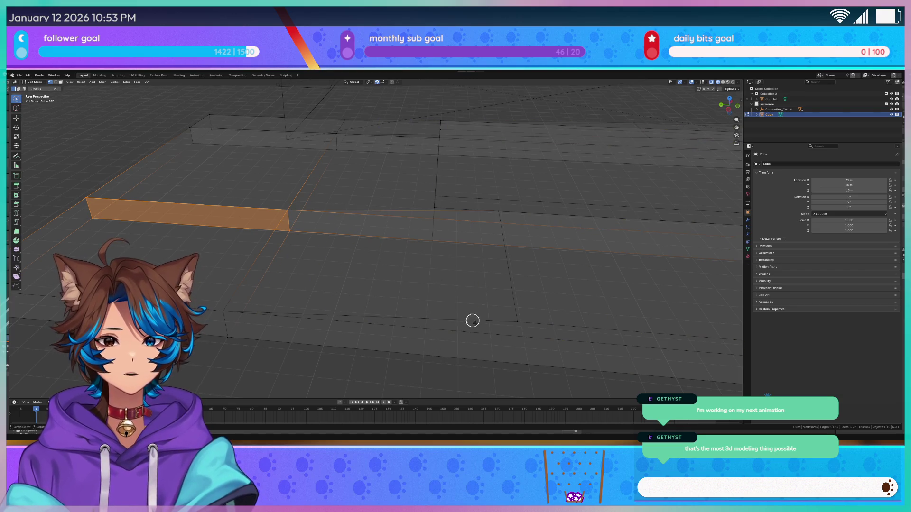
pyautogui.moveTo(464, 313); pyautogui.dragTo(463, 365, button='middle')
pyautogui.click(411, 323)
pyautogui.moveTo(411, 323); pyautogui.dragTo(431, 309, button='middle')
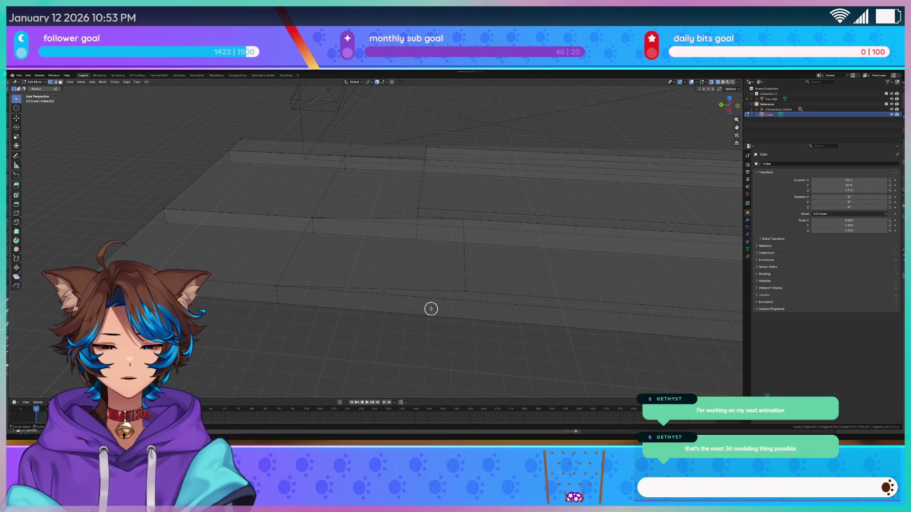
pyautogui.press('KP_7')
pyautogui.scroll(2, 429, 309)
pyautogui.scroll(2, 427, 309)
pyautogui.press('k')
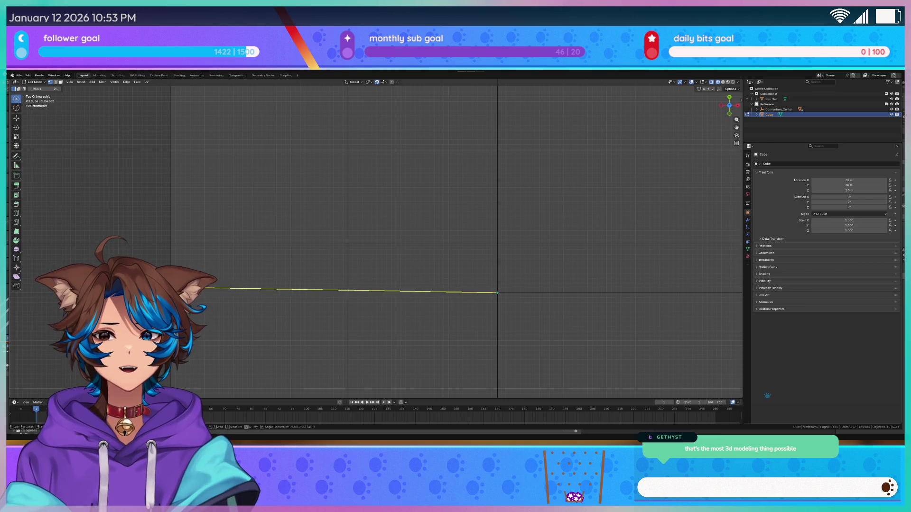
# Step: Knife a first horizontal cut starting from the slab's vertical edge in top view
pyautogui.press('Escape')
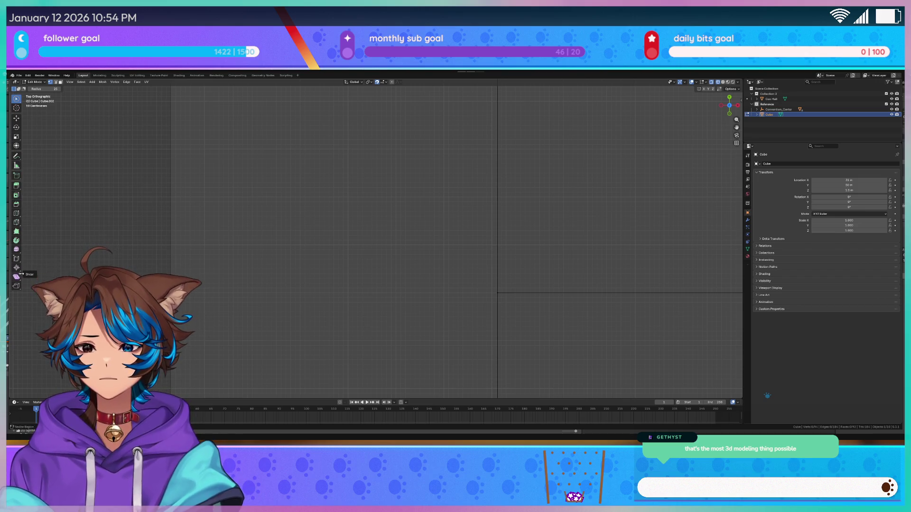
pyautogui.click(17, 259)
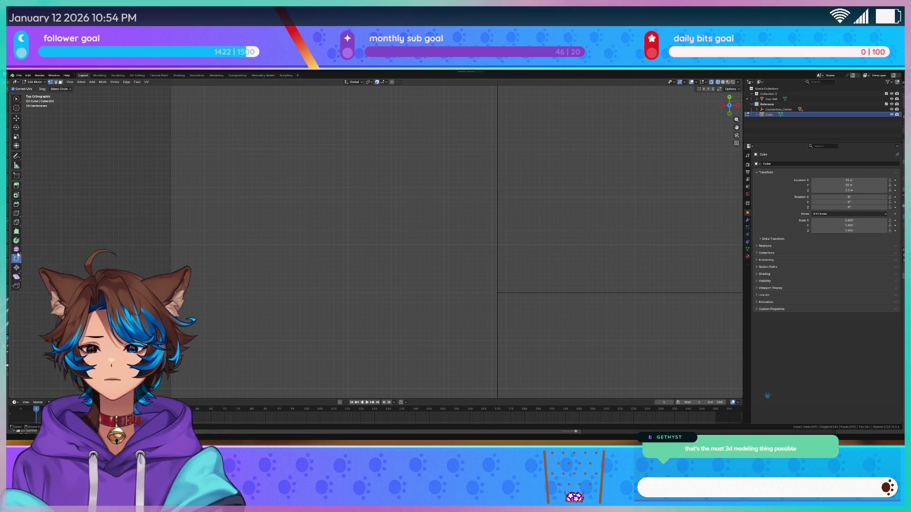
pyautogui.click(17, 222)
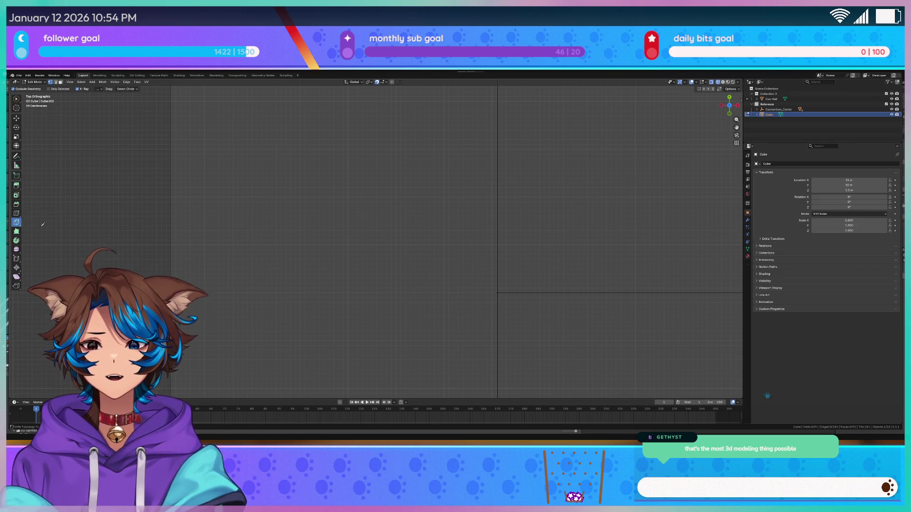
pyautogui.click(498, 293)
pyautogui.press('Escape')
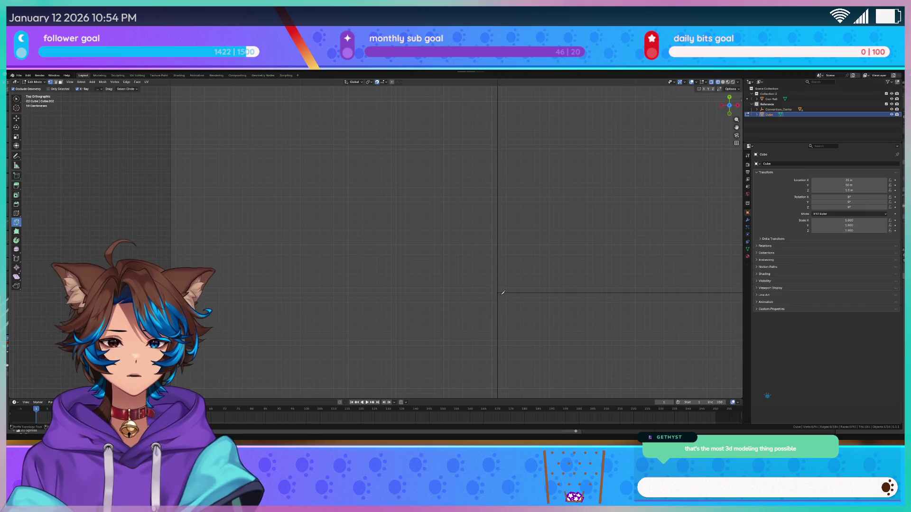
pyautogui.click(497, 292)
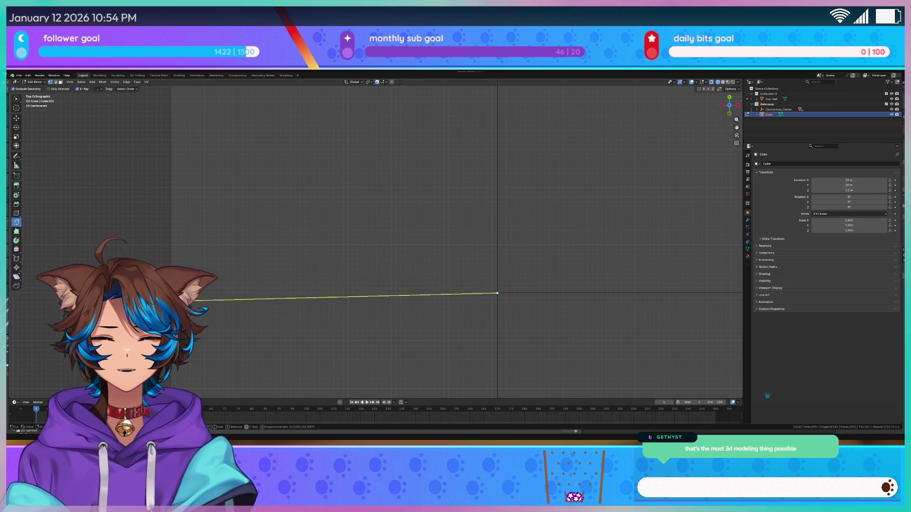
pyautogui.scroll(4, 375, 242)
pyautogui.scroll(-2, 374, 242)
pyautogui.scroll(-3, 375, 242)
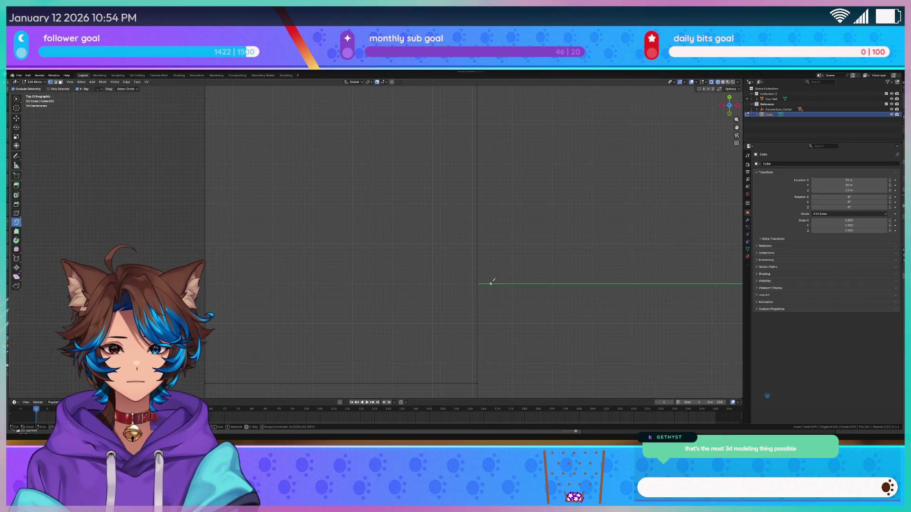
pyautogui.scroll(-2, 536, 284)
pyautogui.scroll(-3, 569, 266)
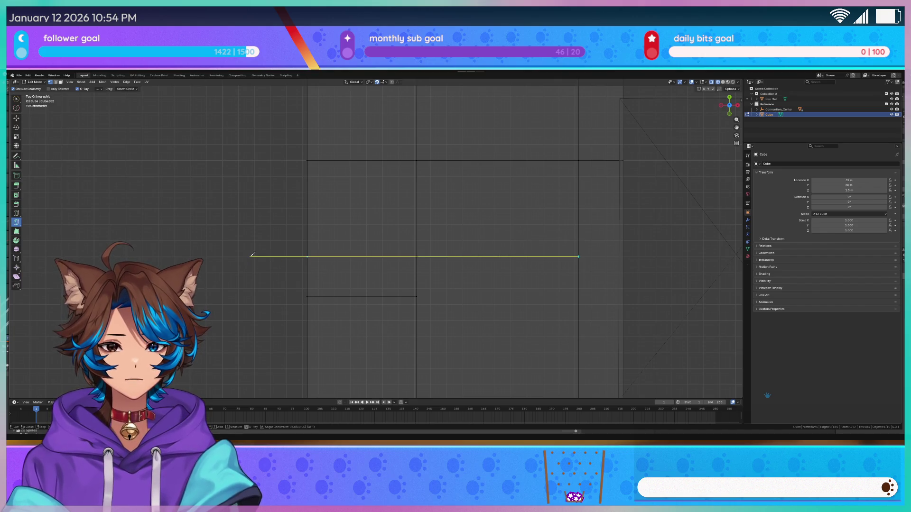
pyautogui.press('Return')
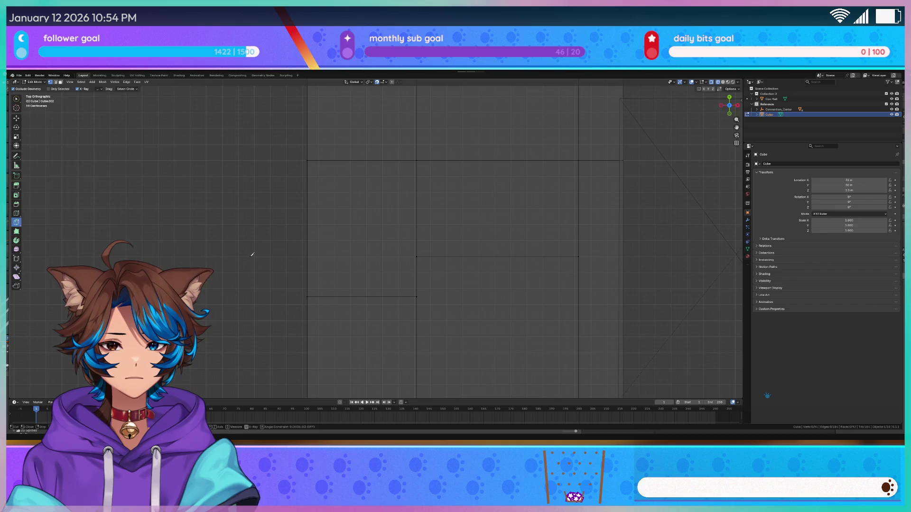
# Step: Knife a second straight cut to the vertical edge and a long cut from the corner vertex
pyautogui.click(251, 254)
pyautogui.scroll(5, 268, 258)
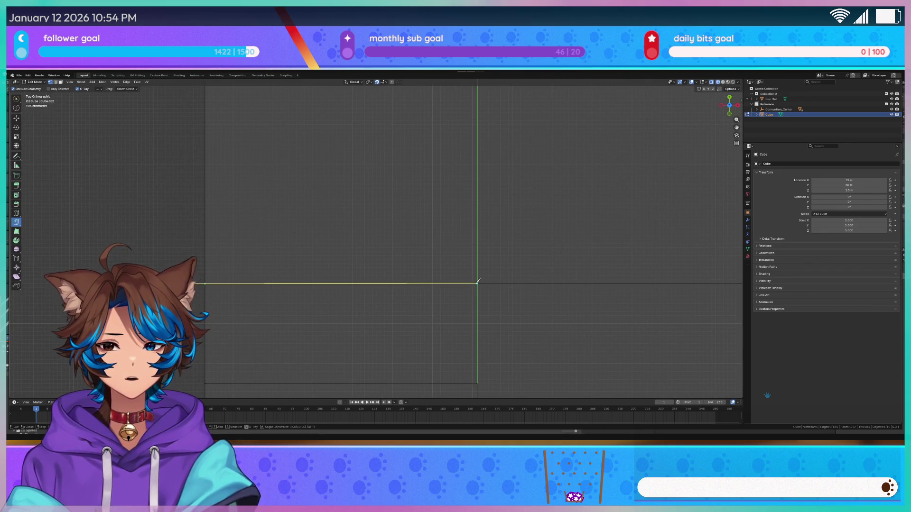
pyautogui.click(477, 283)
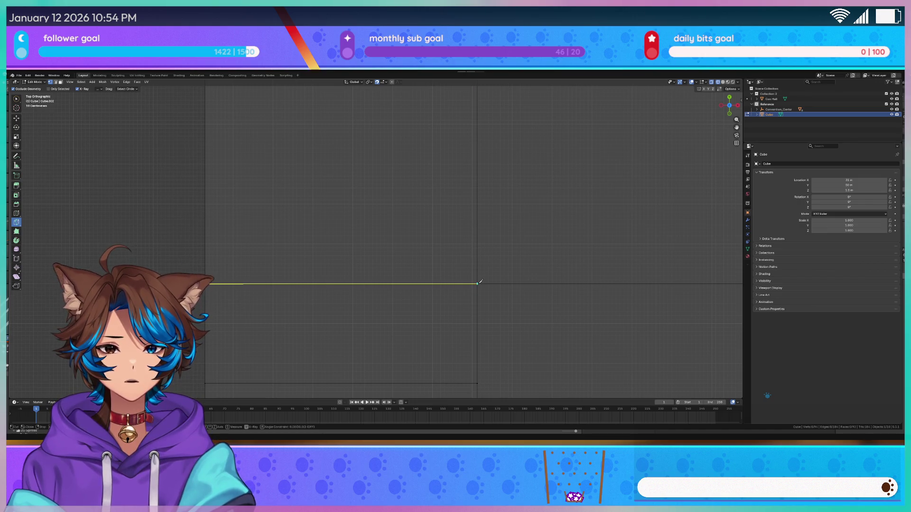
pyautogui.press('Return')
pyautogui.scroll(-3, 524, 282)
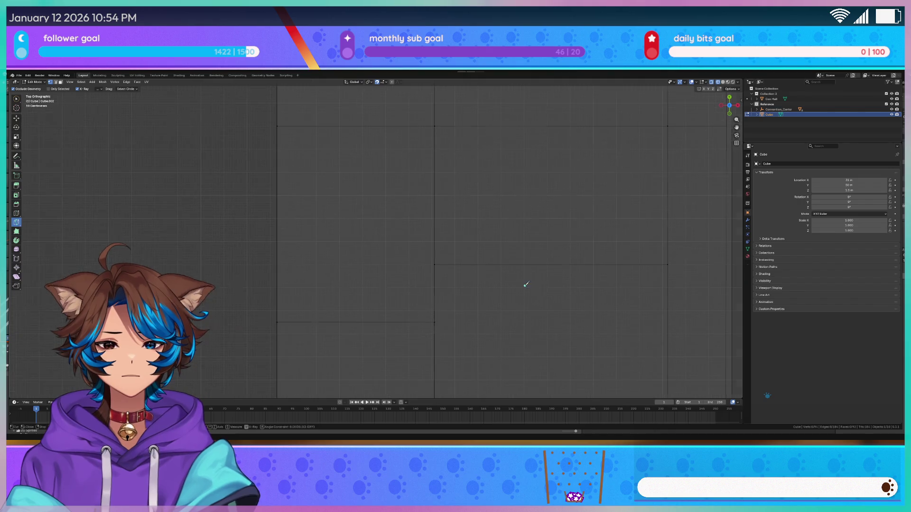
pyautogui.click(667, 264)
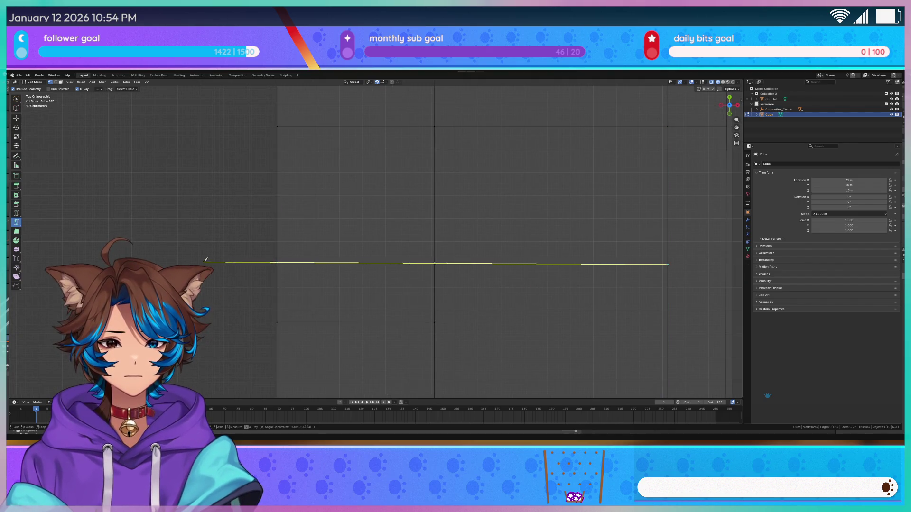
pyautogui.press('Return')
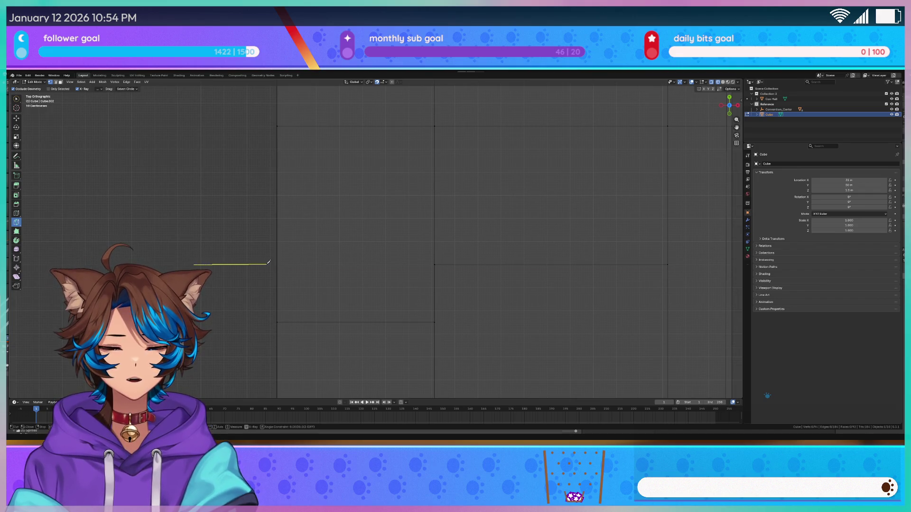
# Step: Cancel the stray knife line and orbit back to an angled 3-D view
pyautogui.scroll(4, 266, 263)
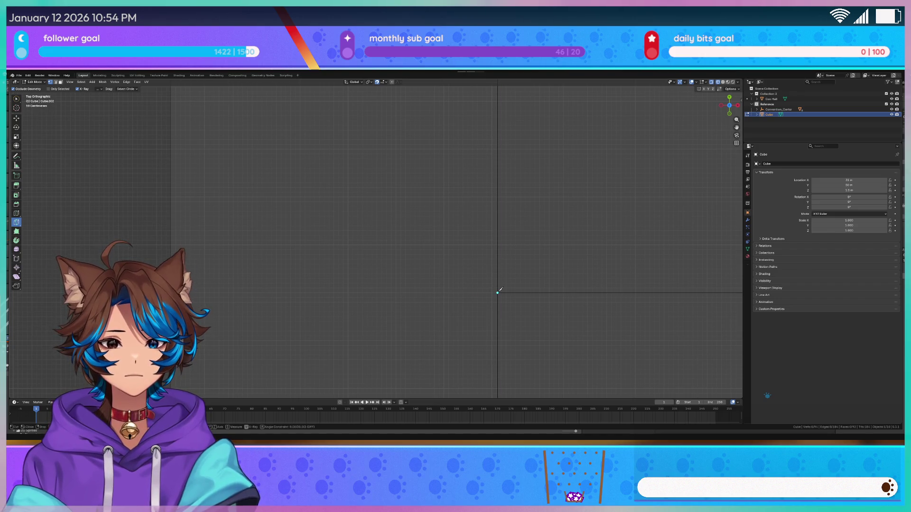
pyautogui.scroll(3, 466, 287)
pyautogui.scroll(3, 346, 222)
pyautogui.scroll(-1, 346, 221)
pyautogui.scroll(2, 311, 255)
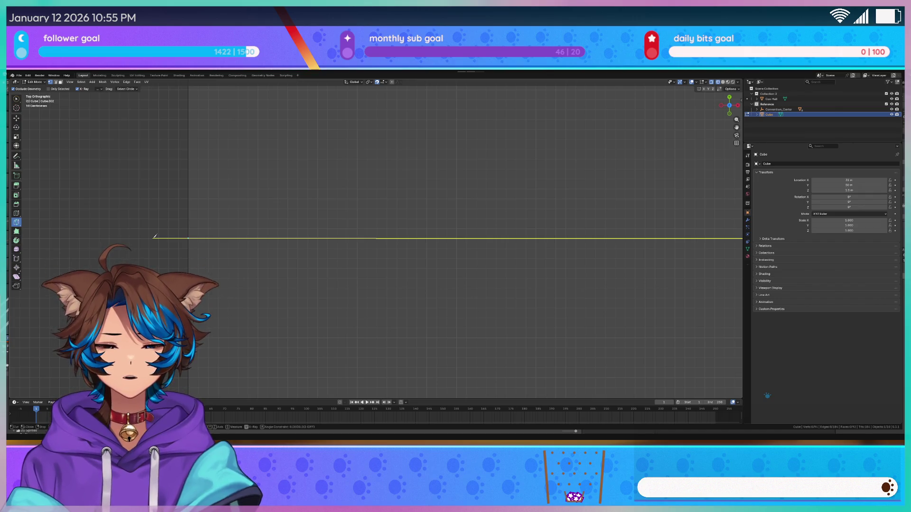
pyautogui.rightClick(155, 236)
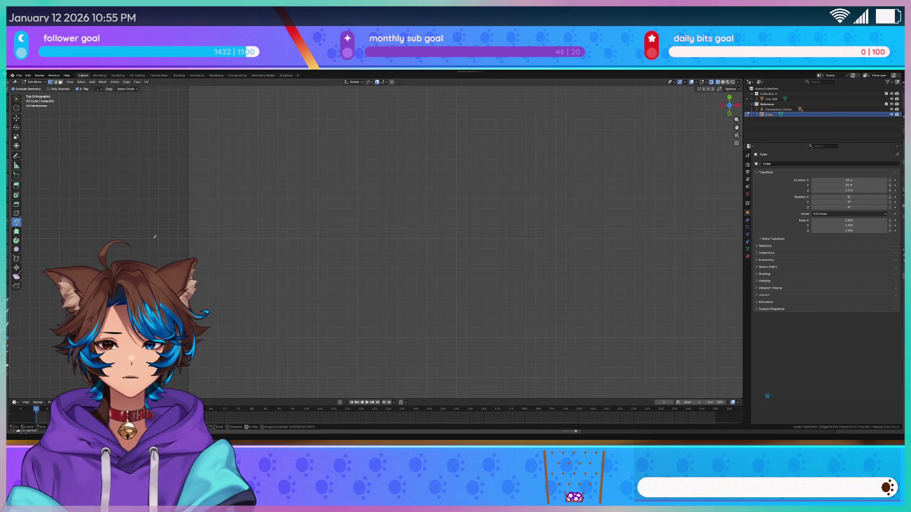
pyautogui.moveTo(301, 238)
pyautogui.mouseDown(button='middle')
pyautogui.moveTo(393, 296)
pyautogui.moveTo(432, 260)
pyautogui.mouseUp(button='middle')
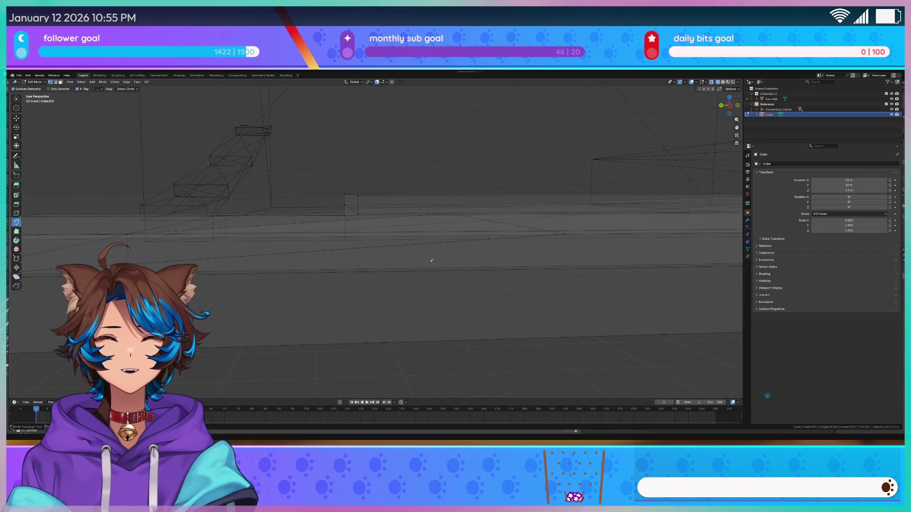
# Step: Confirm the knife cut from the slab edge into the floor face and inspect the new edges
pyautogui.press('KP_1')
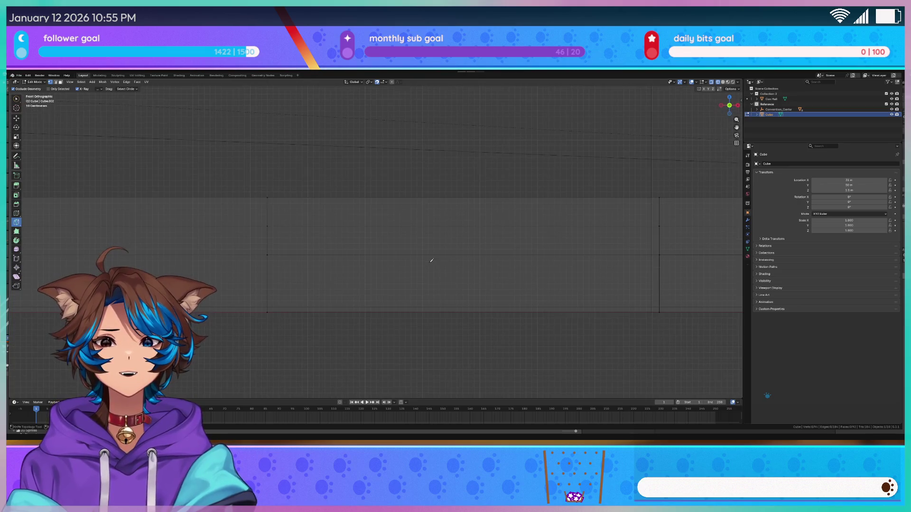
pyautogui.moveTo(431, 249)
pyautogui.mouseDown(button='middle')
pyautogui.moveTo(386, 281)
pyautogui.moveTo(201, 268)
pyautogui.mouseUp(button='middle')
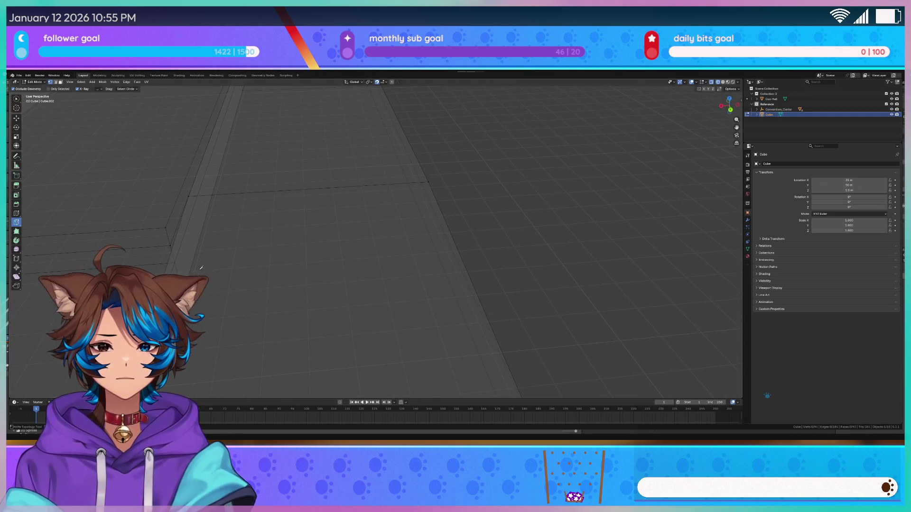
pyautogui.click(177, 256)
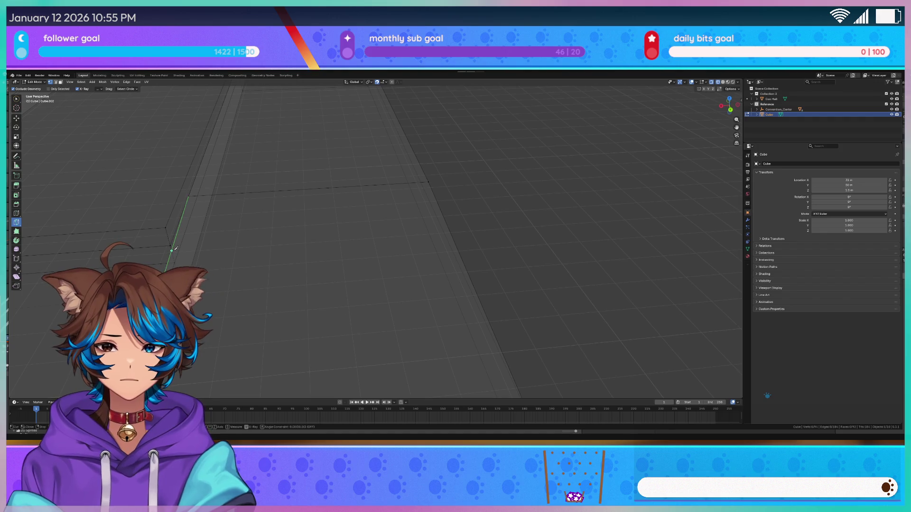
pyautogui.moveTo(489, 258)
pyautogui.mouseDown(button='middle')
pyautogui.moveTo(526, 258)
pyautogui.moveTo(479, 238)
pyautogui.moveTo(403, 300)
pyautogui.mouseUp(button='middle')
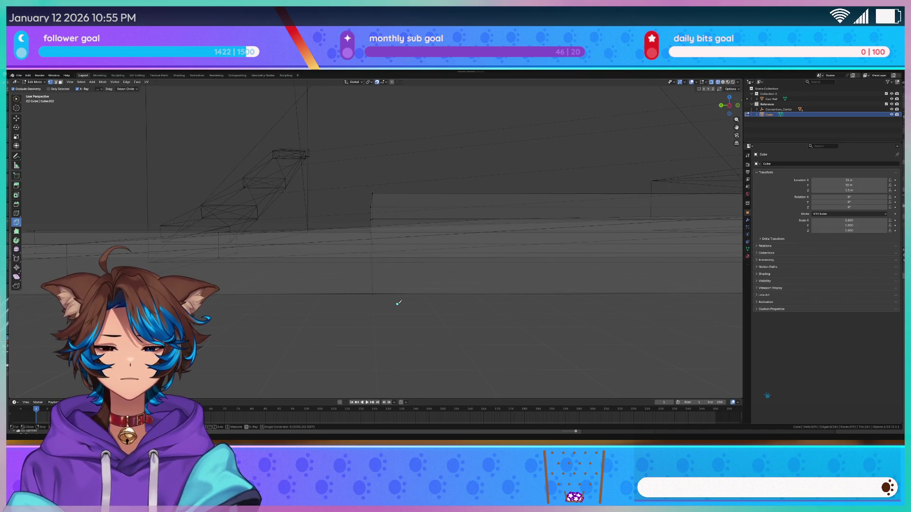
pyautogui.moveTo(404, 275); pyautogui.dragTo(285, 295, button='middle')
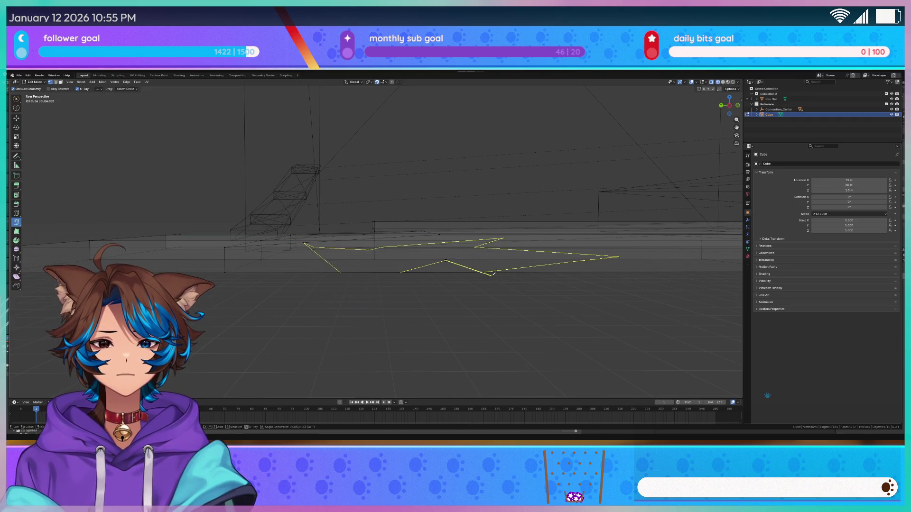
pyautogui.press('Return')
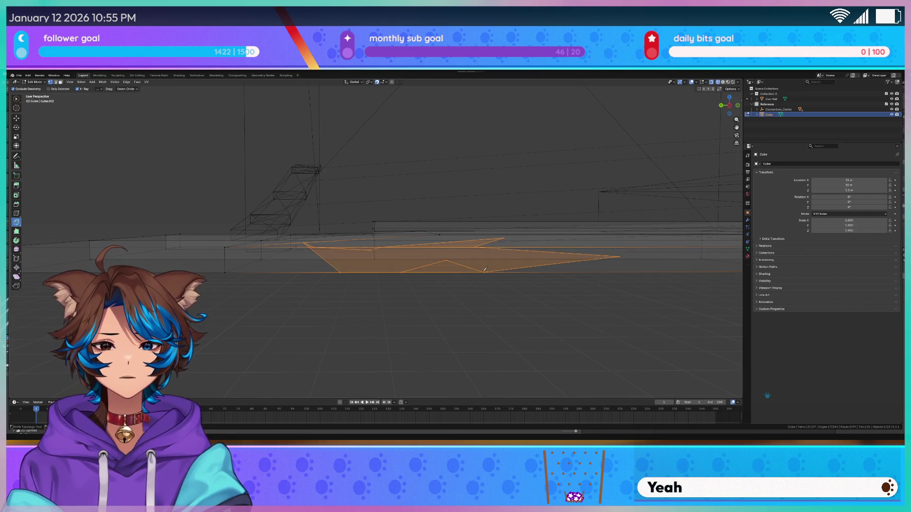
pyautogui.moveTo(484, 270)
pyautogui.mouseDown(button='middle')
pyautogui.moveTo(52, 134)
pyautogui.moveTo(445, 282)
pyautogui.moveTo(429, 276)
pyautogui.moveTo(440, 293)
pyautogui.moveTo(380, 279)
pyautogui.moveTo(417, 249)
pyautogui.mouseUp(button='middle')
pyautogui.hotkey('ctrl', 'z')
pyautogui.press('c')
pyautogui.moveTo(457, 297)
pyautogui.mouseDown(button='middle')
pyautogui.moveTo(457, 283)
pyautogui.moveTo(396, 267)
pyautogui.mouseUp(button='middle')
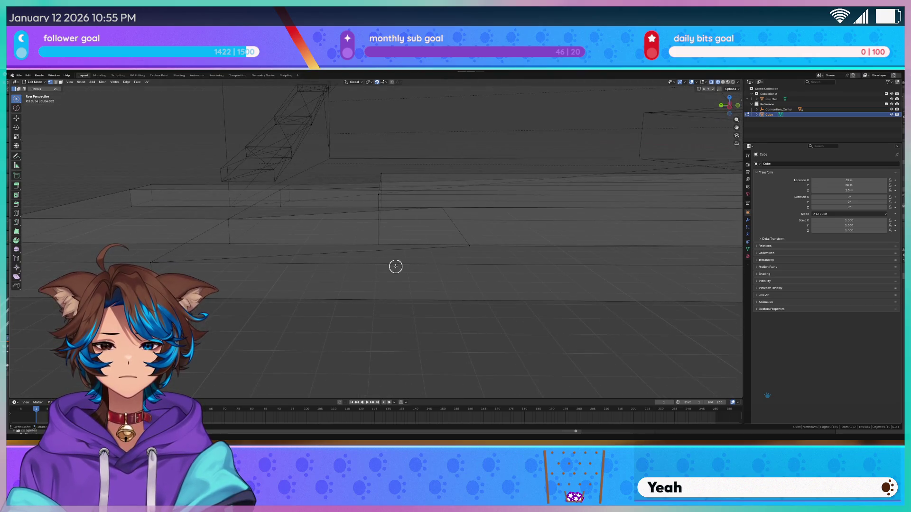
pyautogui.hotkey('ctrl', 'r')
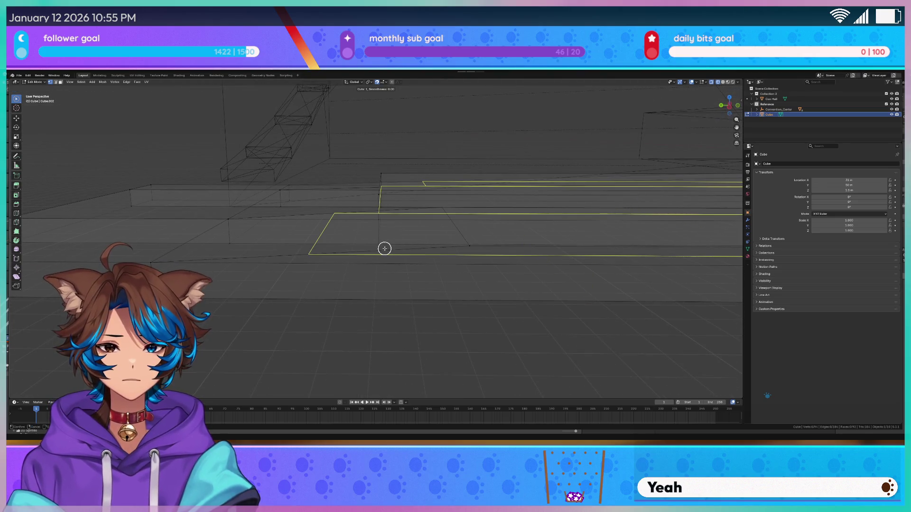
pyautogui.press('Escape')
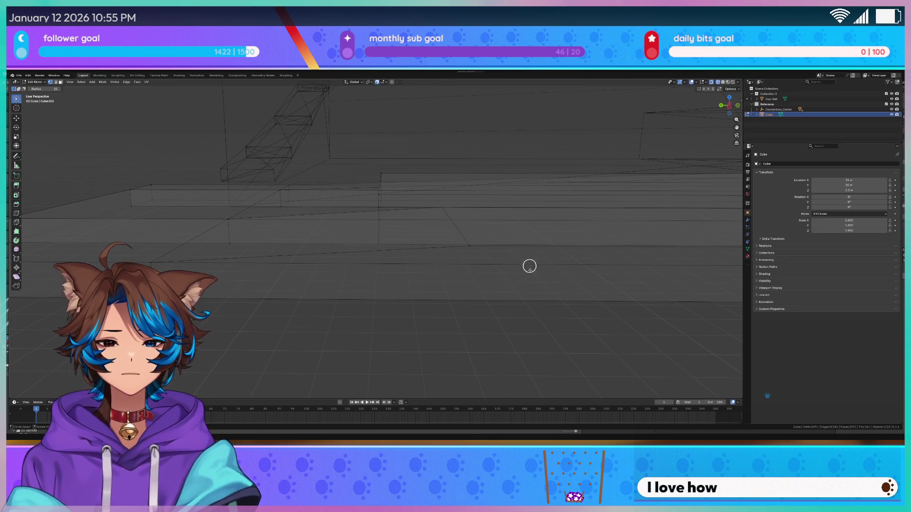
pyautogui.hotkey('ctrl', 'r')
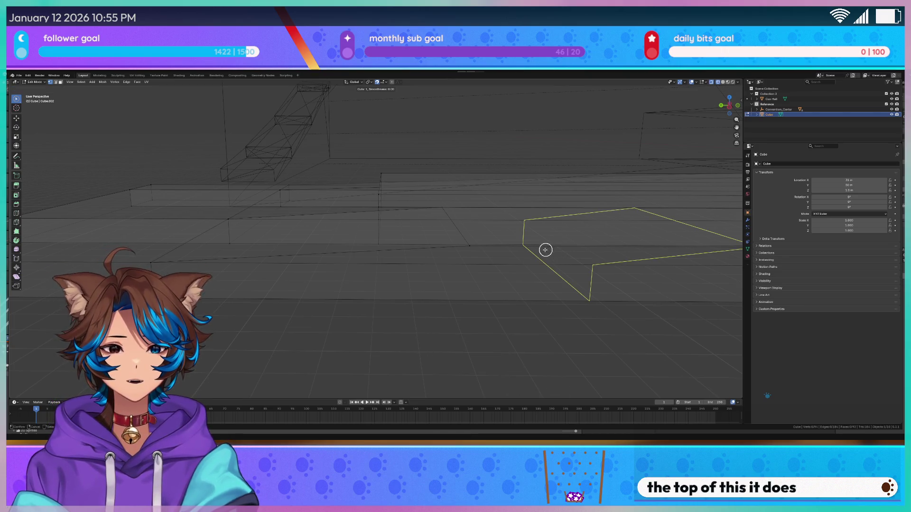
pyautogui.scroll(6, 546, 234)
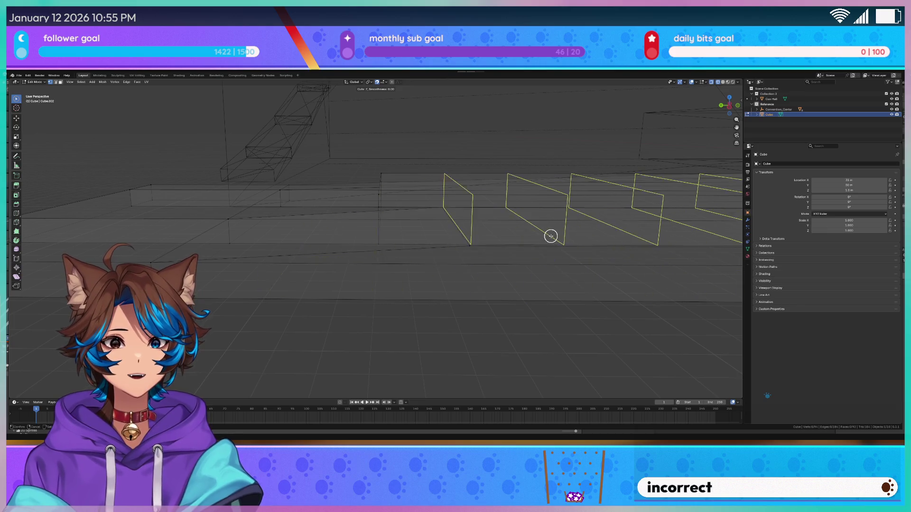
pyautogui.scroll(-6, 394, 251)
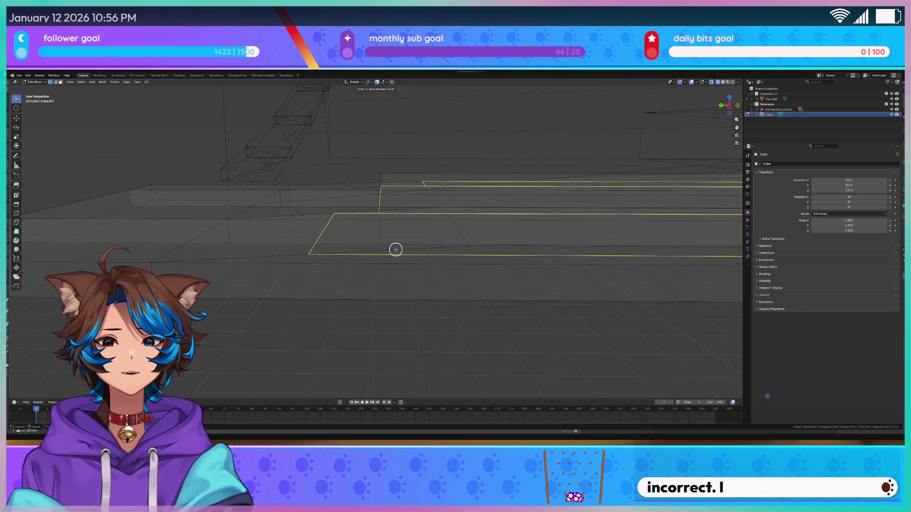
pyautogui.moveTo(415, 358)
pyautogui.mouseDown(button='middle')
pyautogui.moveTo(495, 366)
pyautogui.moveTo(381, 296)
pyautogui.mouseUp(button='middle')
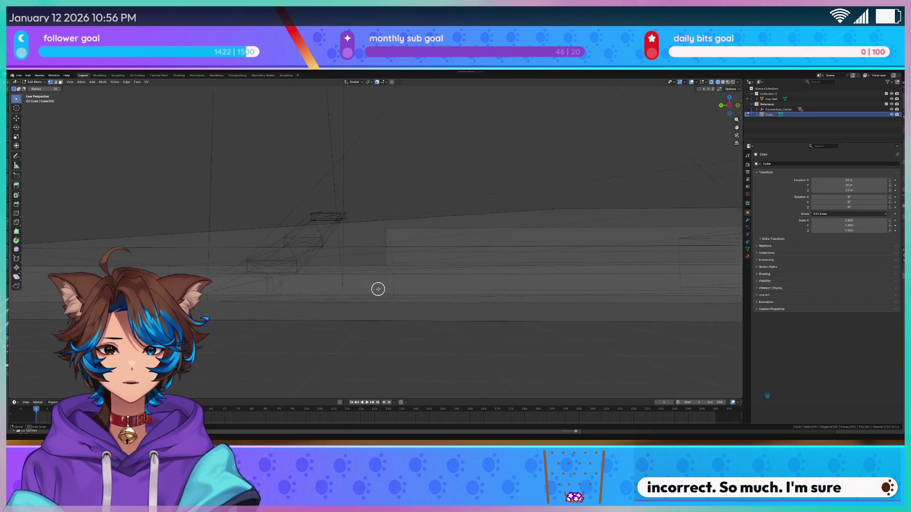
pyautogui.press('KP_3')
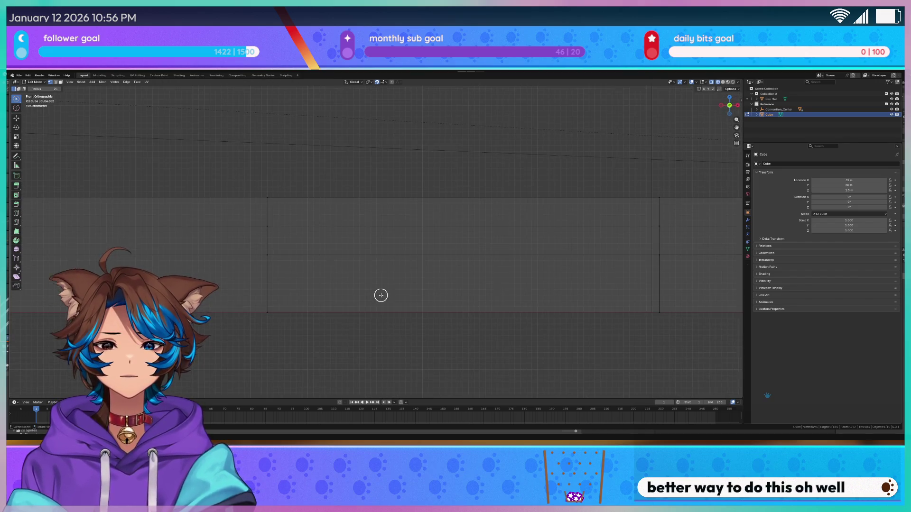
pyautogui.scroll(-4, 391, 285)
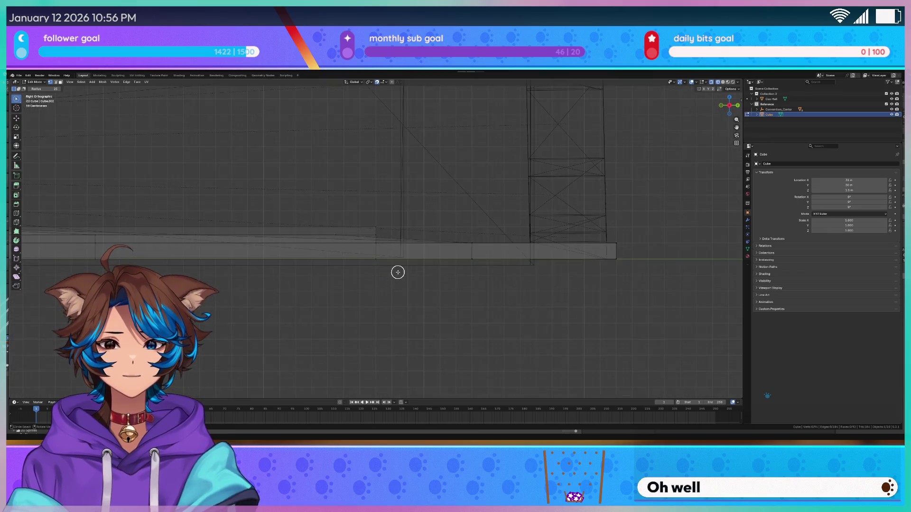
pyautogui.scroll(3, 400, 271)
pyautogui.scroll(2, 454, 320)
pyautogui.scroll(2, 401, 272)
pyautogui.press('KP_1')
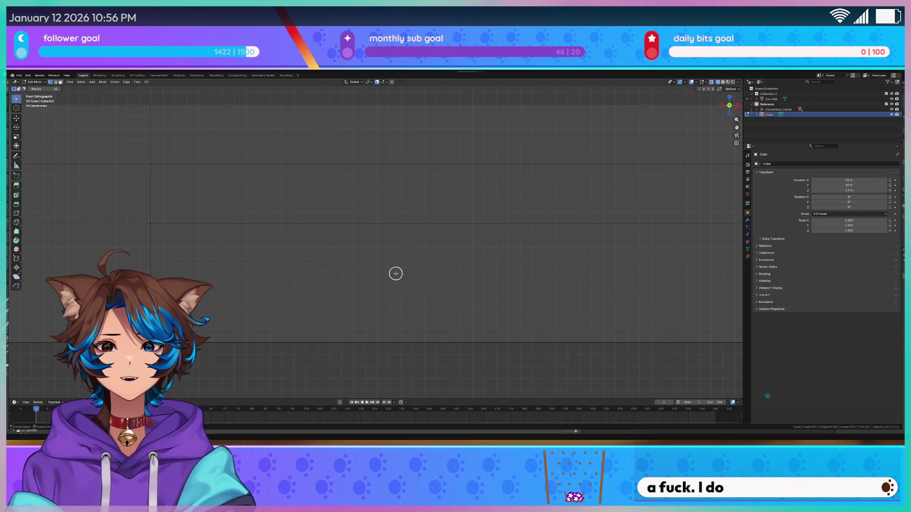
pyautogui.moveTo(395, 274); pyautogui.dragTo(499, 283, button='middle')
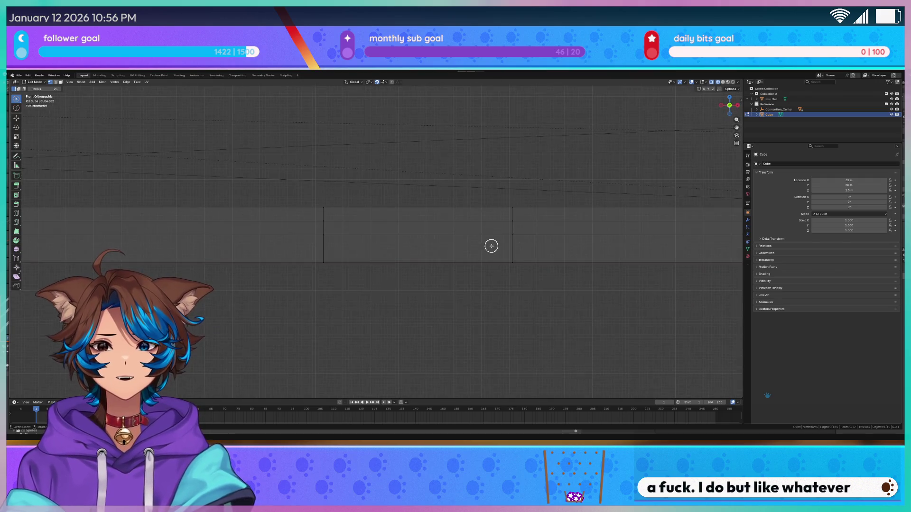
pyautogui.press('KP_3')
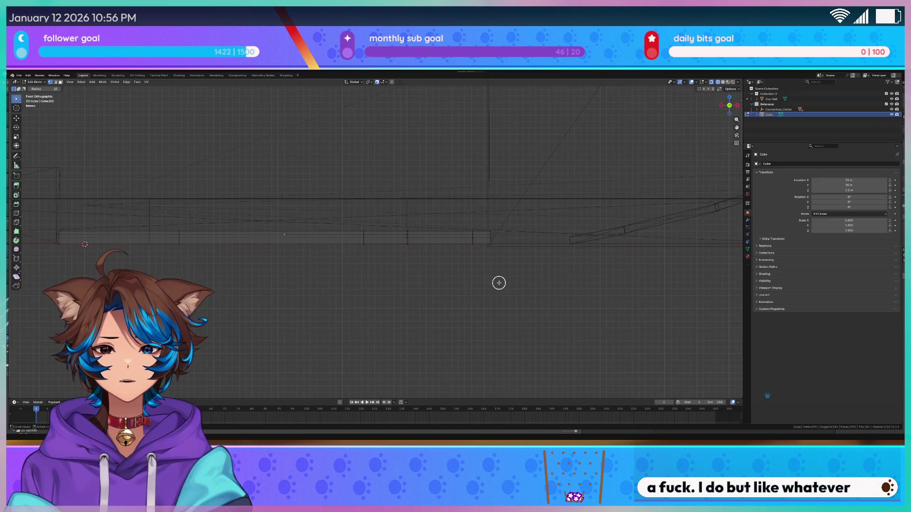
pyautogui.press('ctrl+KP_3')
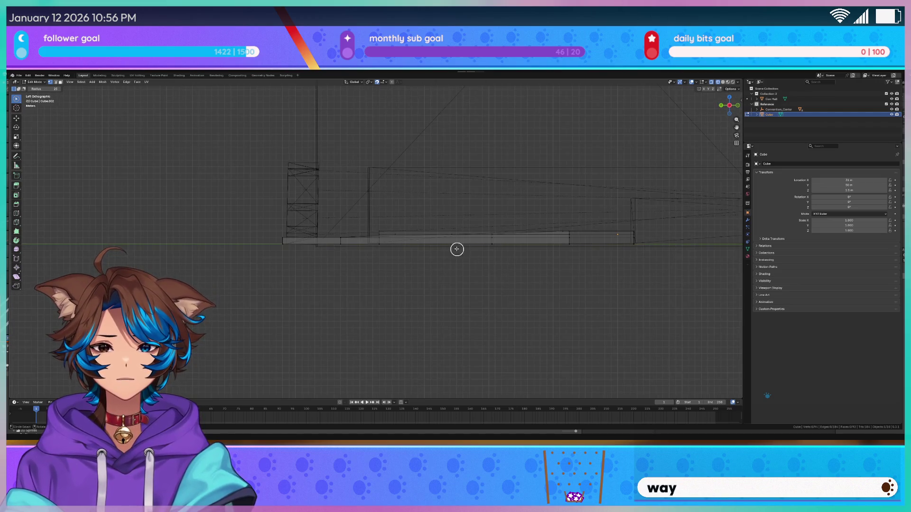
pyautogui.scroll(4, 462, 250)
pyautogui.scroll(2, 348, 218)
pyautogui.scroll(2, 423, 271)
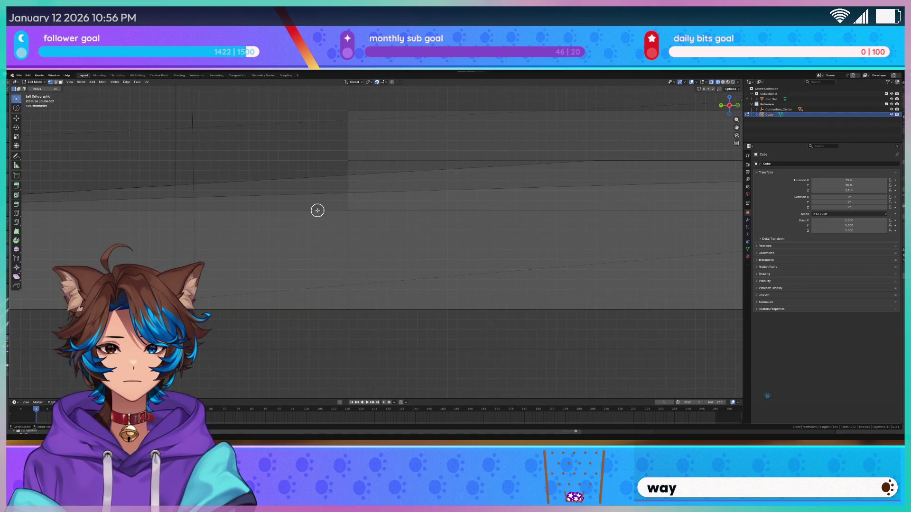
pyautogui.press('k')
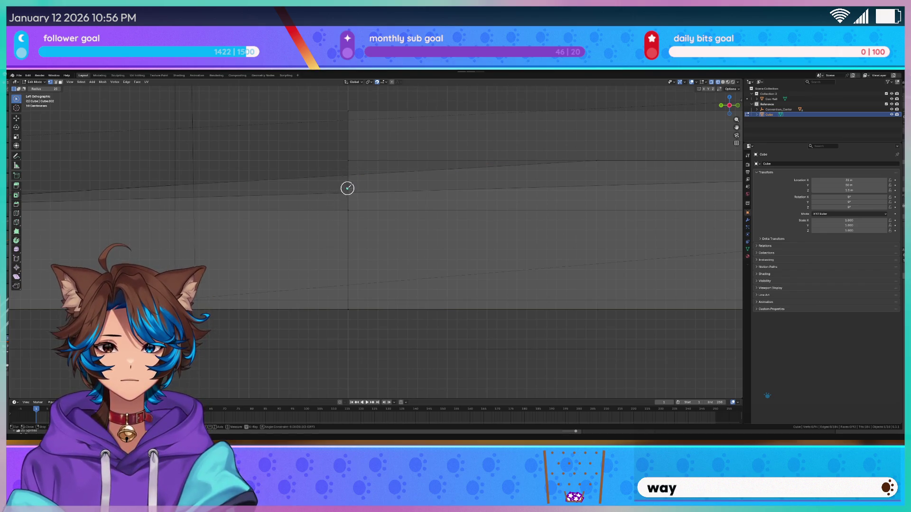
pyautogui.moveTo(347, 188); pyautogui.dragTo(353, 229, button='middle')
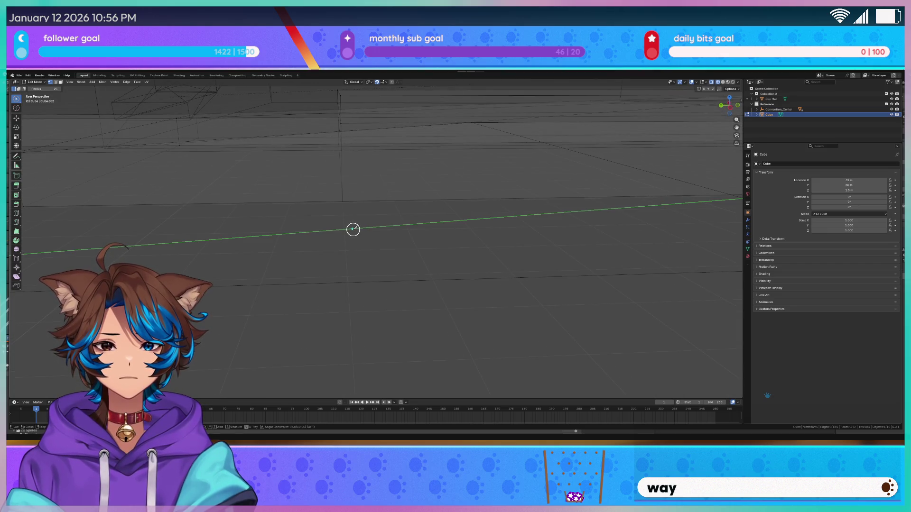
pyautogui.click(353, 229)
pyautogui.moveTo(353, 229)
pyautogui.mouseDown(button='middle')
pyautogui.moveTo(362, 334)
pyautogui.moveTo(431, 321)
pyautogui.mouseUp(button='middle')
pyautogui.click(368, 293)
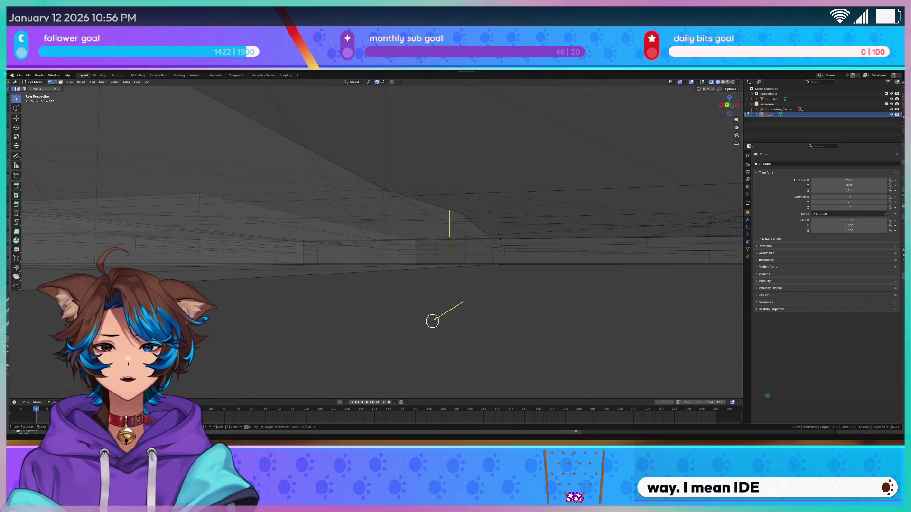
pyautogui.moveTo(545, 342); pyautogui.dragTo(560, 334, button='middle')
pyautogui.moveTo(525, 107); pyautogui.dragTo(470, 103, button='middle')
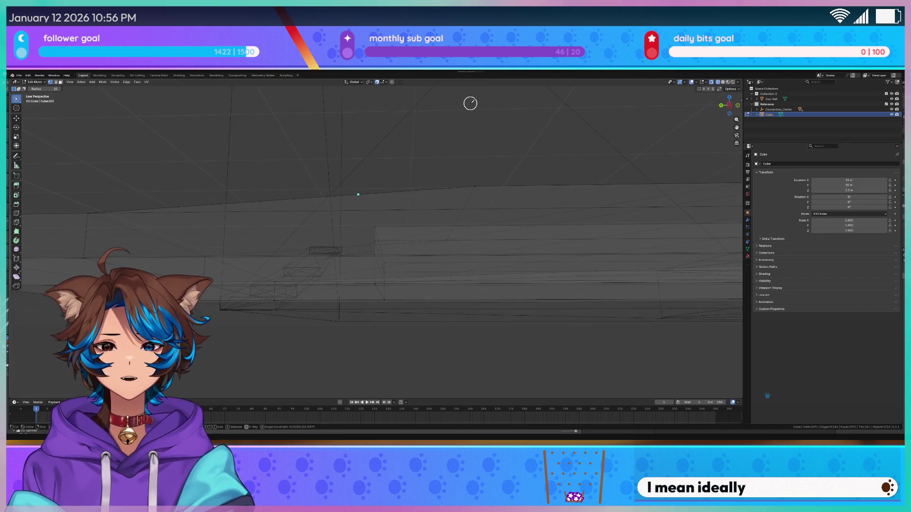
pyautogui.press('Return')
pyautogui.press('KP_5')
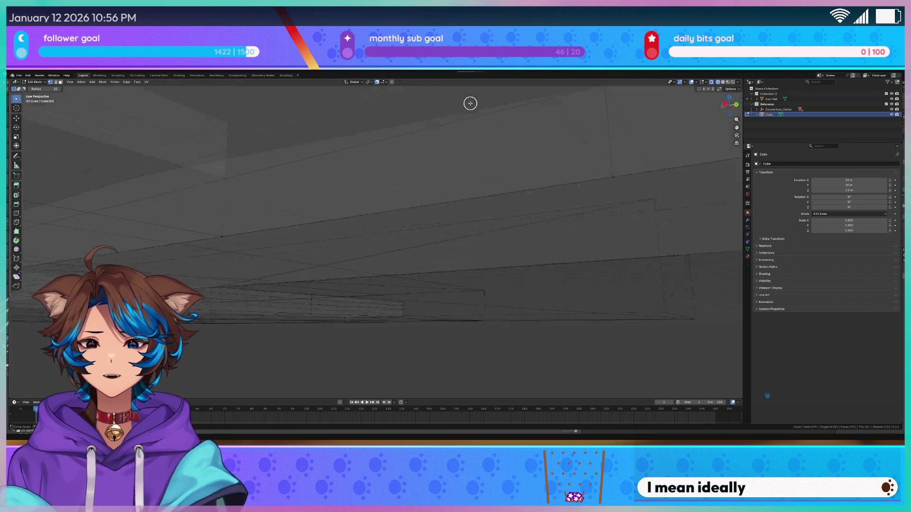
pyautogui.press('KP_7')
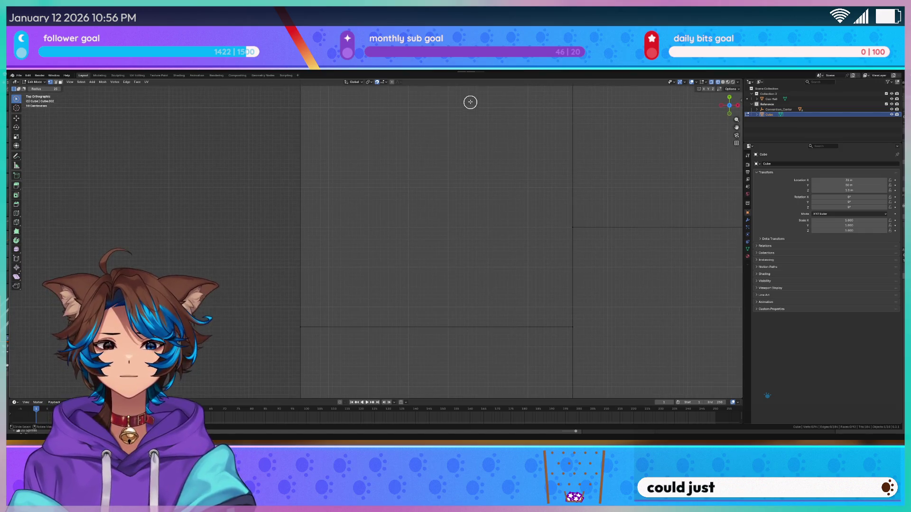
pyautogui.scroll(1, 384, 236)
# Step: Trace a straight, axis-constrained horizontal knife line across the slab in top view
pyautogui.press('k')
pyautogui.click(288, 228)
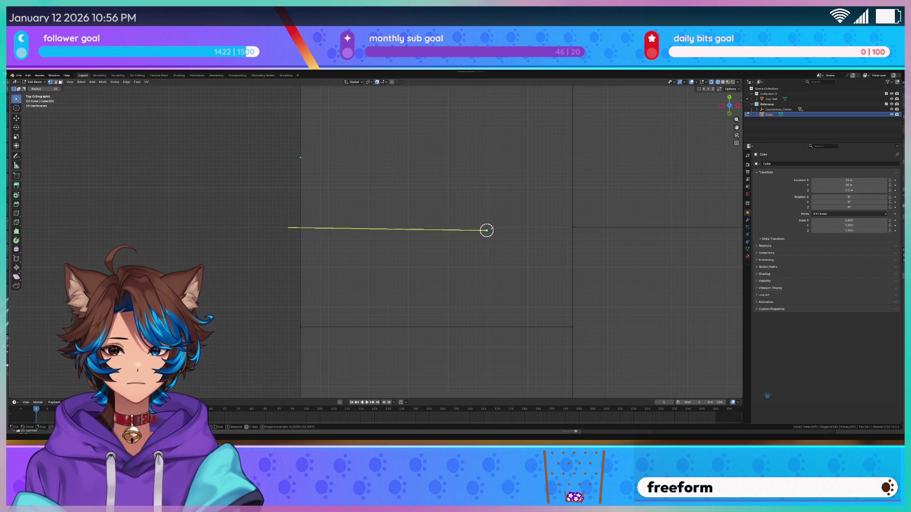
pyautogui.press('y')
pyautogui.press('y')
pyautogui.press('y')
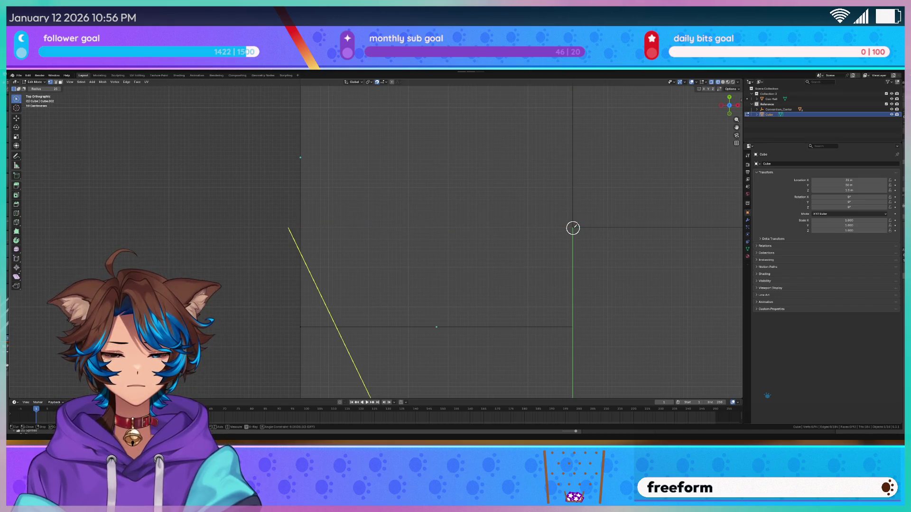
pyautogui.press('x')
pyautogui.click(602, 229)
pyautogui.scroll(-3, 601, 227)
pyautogui.scroll(-3, 433, 244)
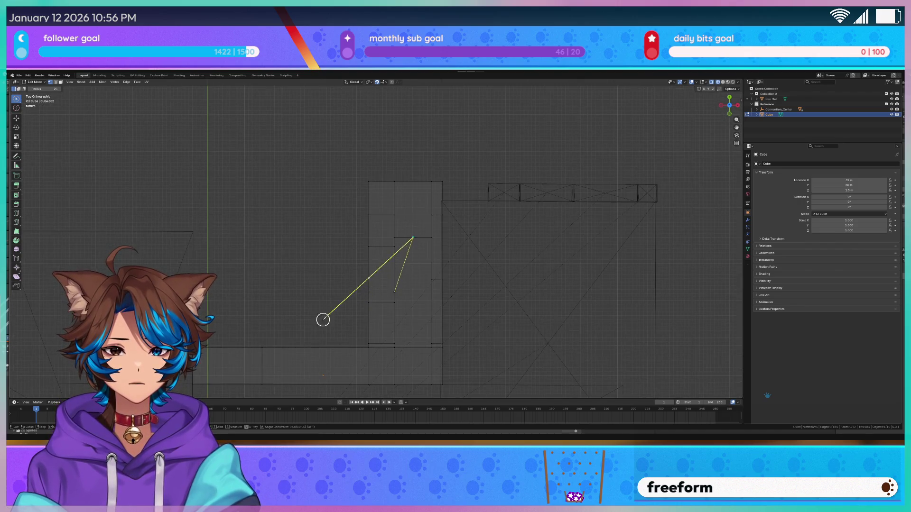
pyautogui.moveTo(311, 313)
pyautogui.mouseDown(button='middle')
pyautogui.moveTo(435, 261)
pyautogui.moveTo(427, 256)
pyautogui.mouseUp(button='middle')
pyautogui.press('k')
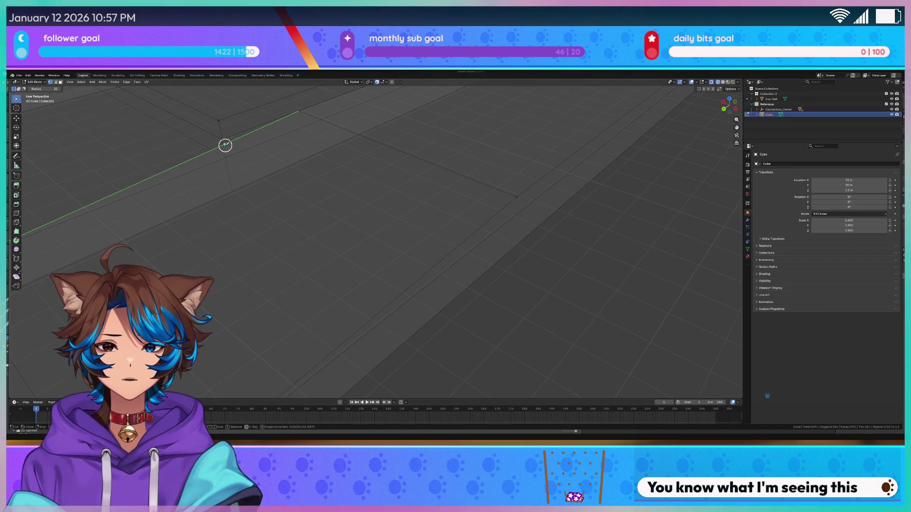
# Step: Knife the first corner lines of the ramp outline across the slab, dropping a stray segment
pyautogui.click(225, 146)
pyautogui.click(458, 245)
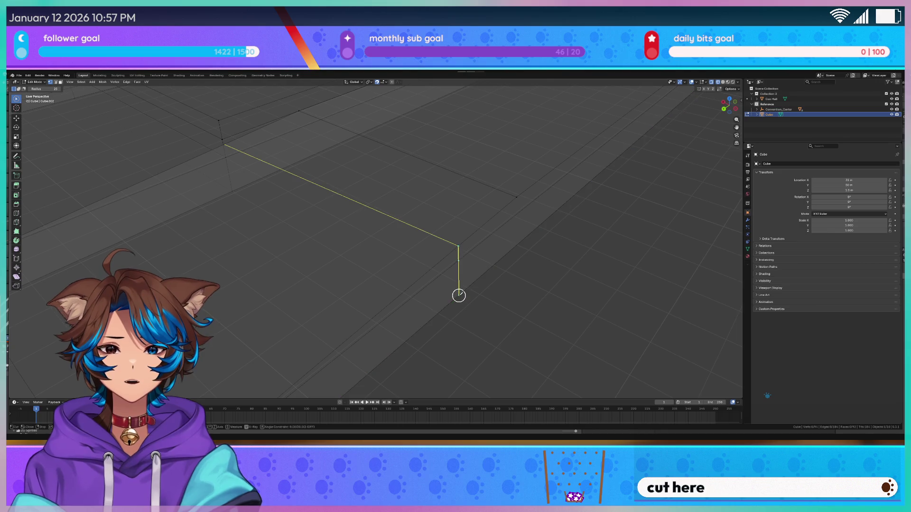
pyautogui.click(458, 295)
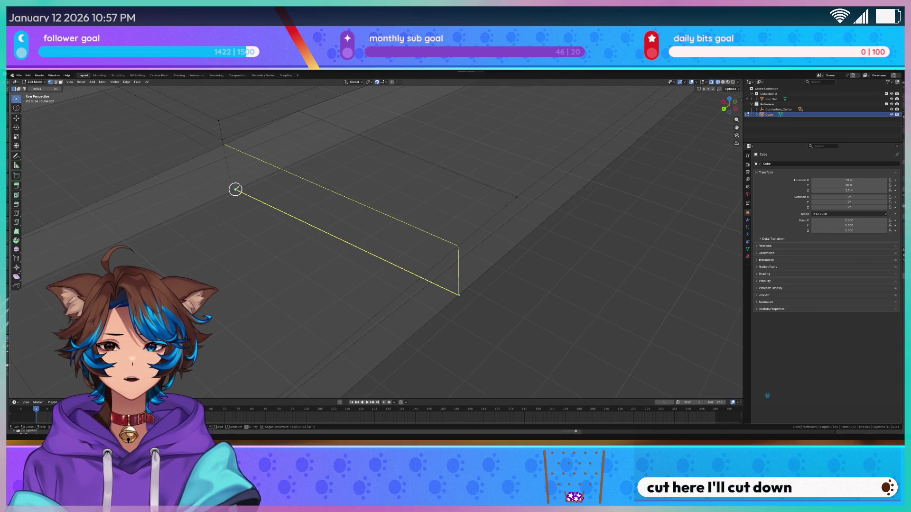
pyautogui.moveTo(465, 296)
pyautogui.mouseDown(button='middle')
pyautogui.moveTo(293, 203)
pyautogui.moveTo(425, 252)
pyautogui.mouseUp(button='middle')
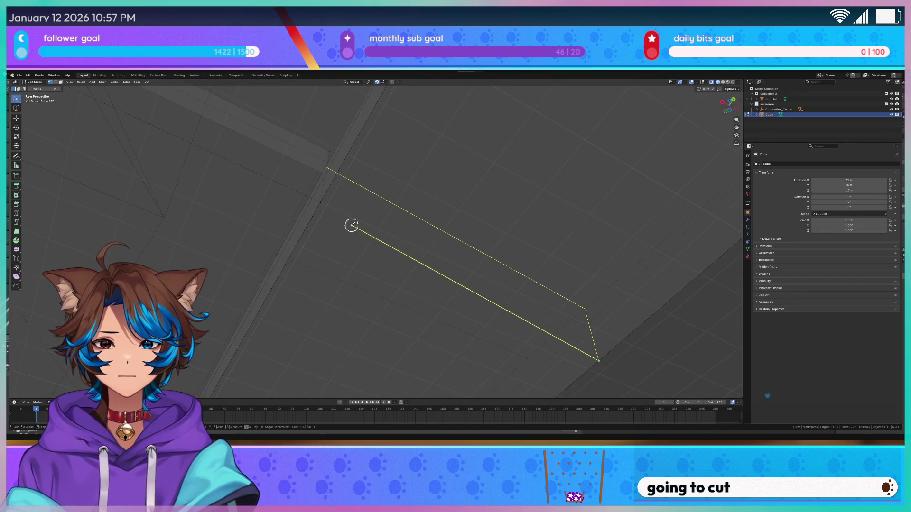
pyautogui.click(319, 203)
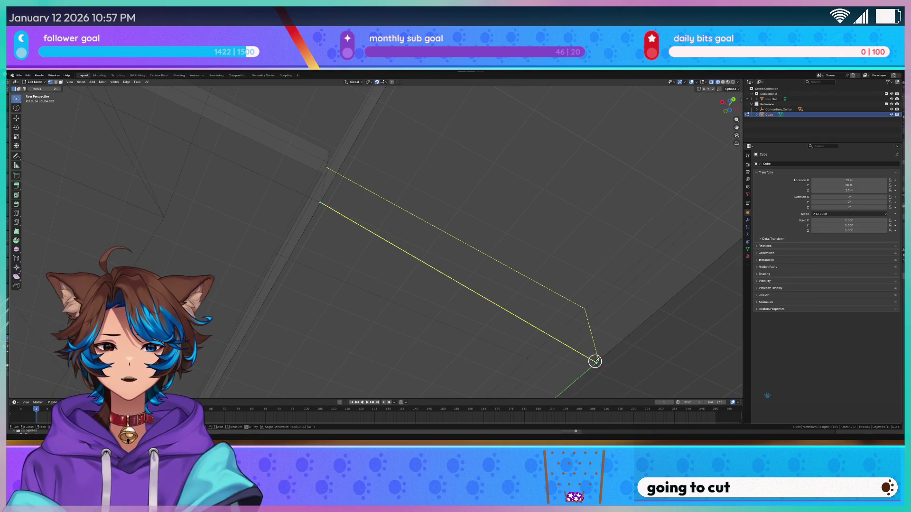
pyautogui.rightClick(595, 361)
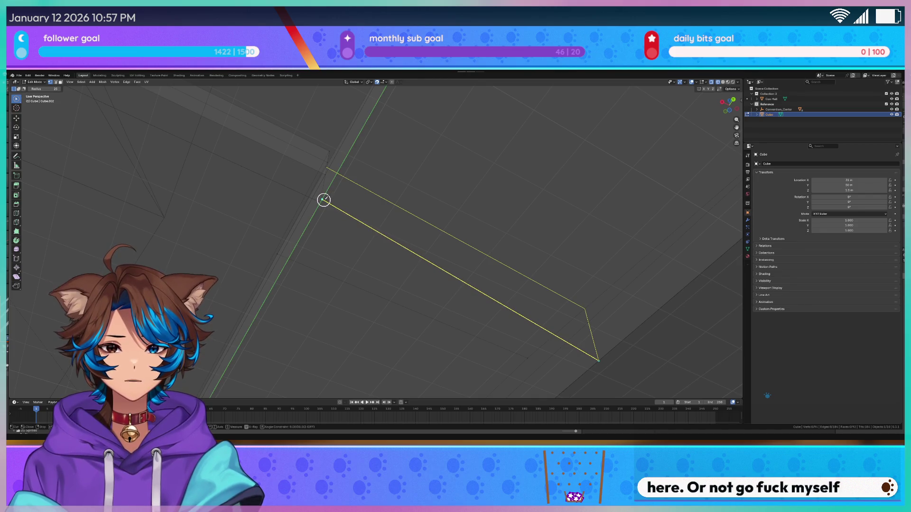
pyautogui.click(323, 200)
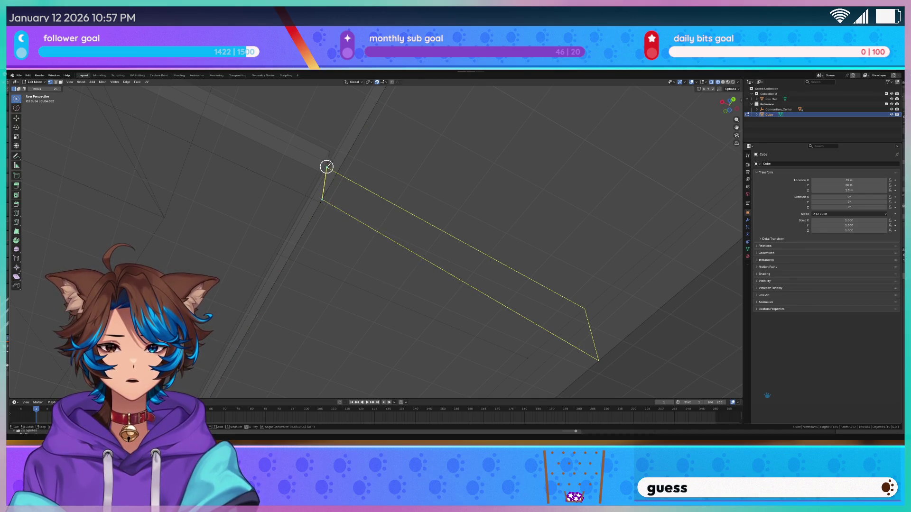
# Step: Close the four-sided knife outline at the slab corner
pyautogui.moveTo(419, 161); pyautogui.dragTo(313, 279, button='middle')
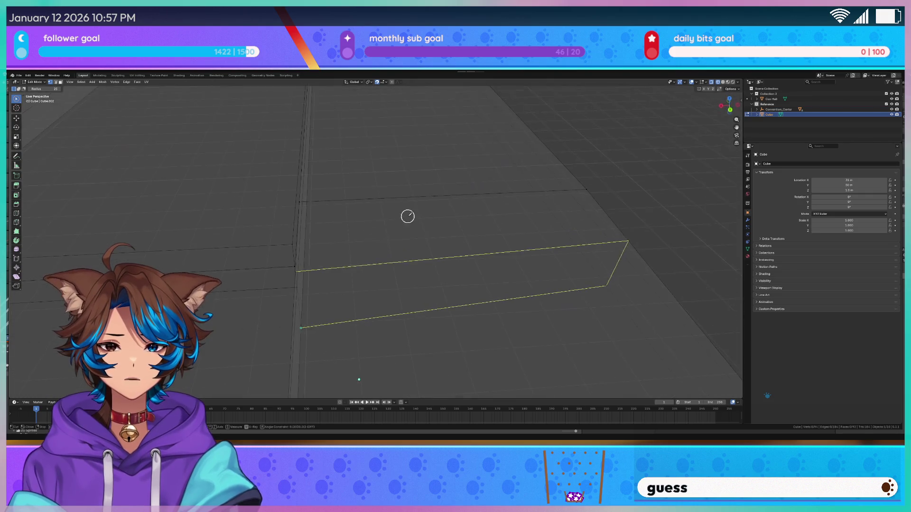
pyautogui.click(258, 287)
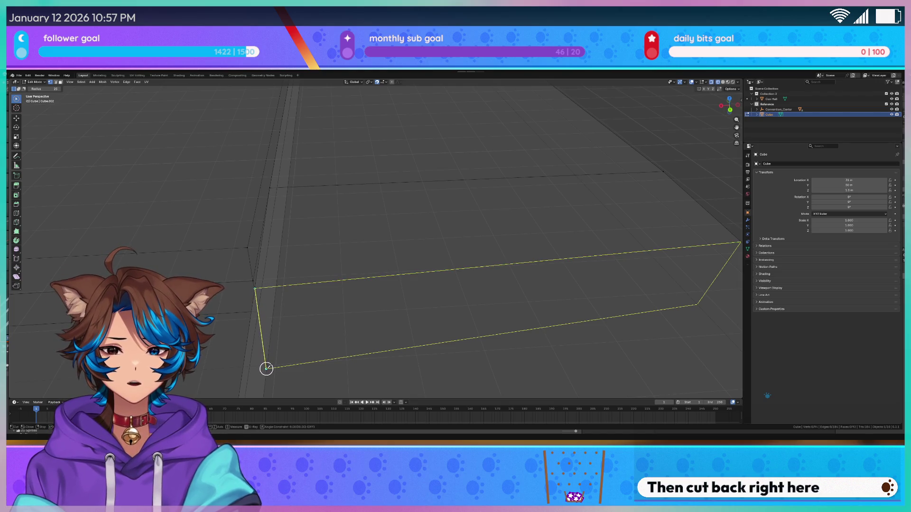
pyautogui.moveTo(267, 369); pyautogui.dragTo(317, 319, button='middle')
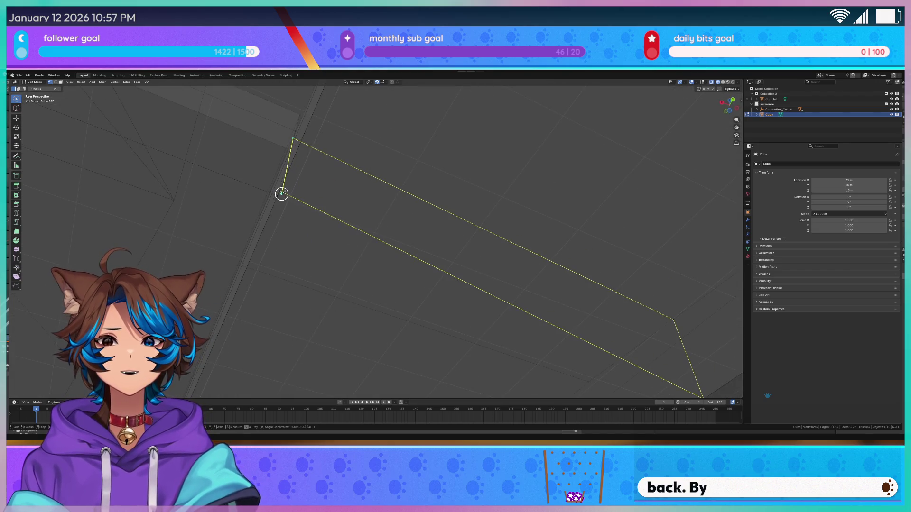
pyautogui.moveTo(348, 192); pyautogui.dragTo(319, 217, button='middle')
pyautogui.press('e')
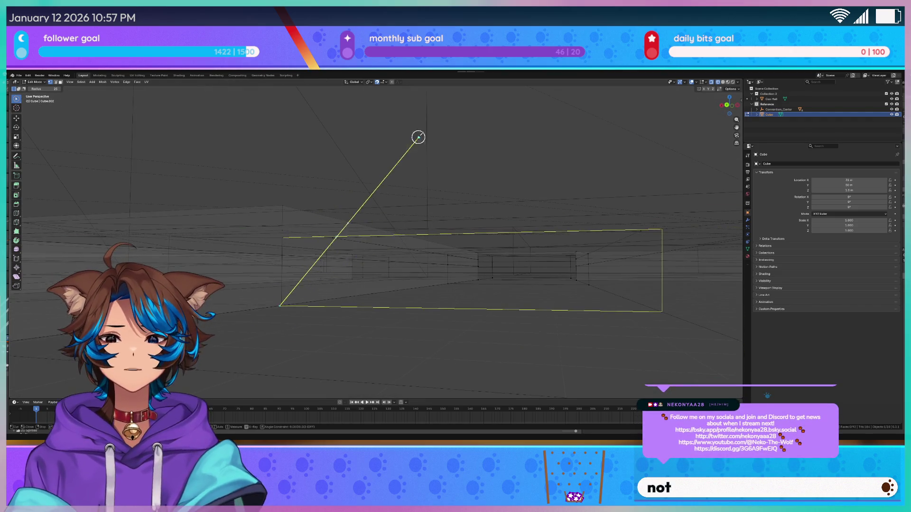
pyautogui.scroll(5, 416, 262)
pyautogui.moveTo(416, 262)
pyautogui.mouseDown(button='middle')
pyautogui.moveTo(405, 274)
pyautogui.moveTo(451, 266)
pyautogui.moveTo(488, 300)
pyautogui.moveTo(447, 287)
pyautogui.moveTo(346, 299)
pyautogui.moveTo(374, 293)
pyautogui.mouseUp(button='middle')
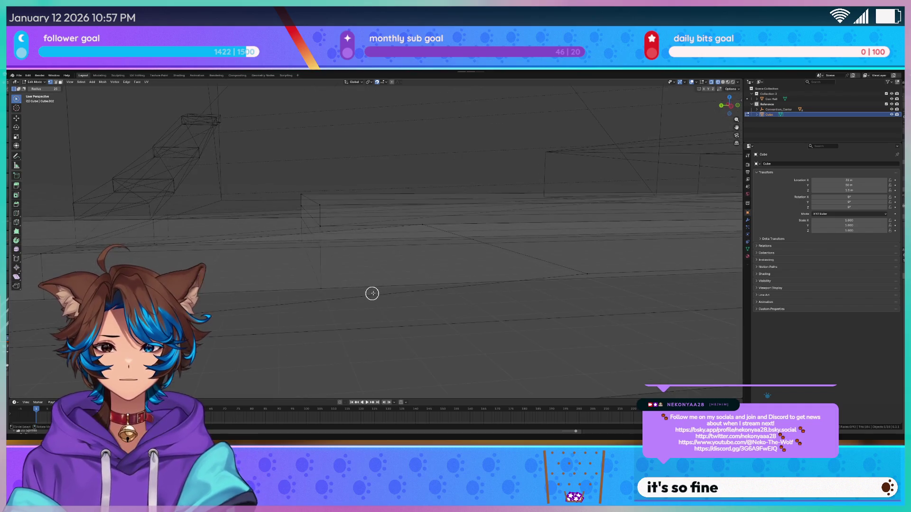
# Step: Select the knife-outlined strip of floor faces and shift it along X
pyautogui.hotkey('ctrl', 'r')
pyautogui.scroll(-3, 372, 297)
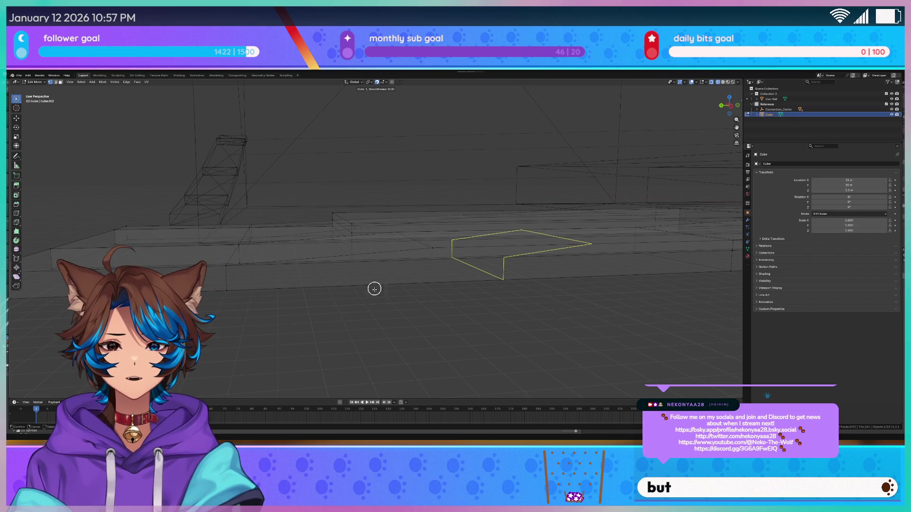
pyautogui.moveTo(482, 337)
pyautogui.mouseDown(button='middle')
pyautogui.moveTo(432, 327)
pyautogui.moveTo(458, 315)
pyautogui.mouseUp(button='middle')
pyautogui.moveTo(421, 263); pyautogui.dragTo(399, 262)
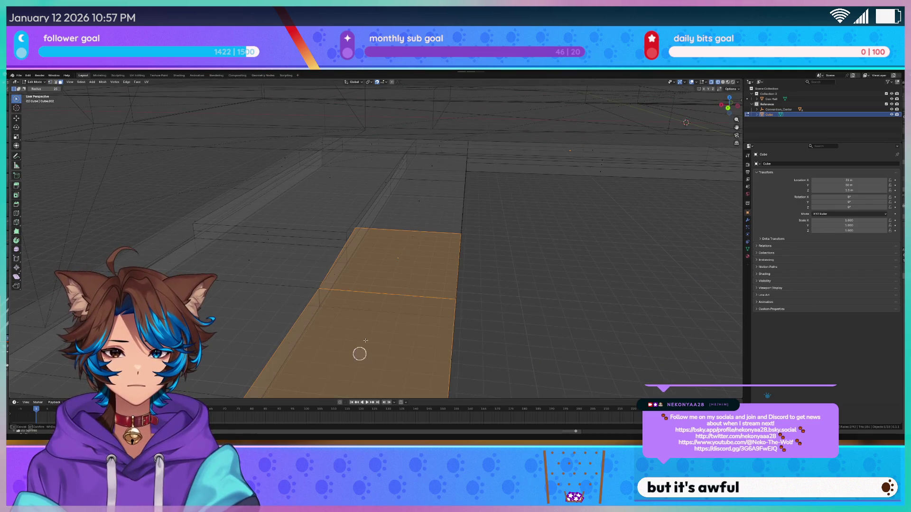
pyautogui.moveTo(370, 335); pyautogui.dragTo(403, 308)
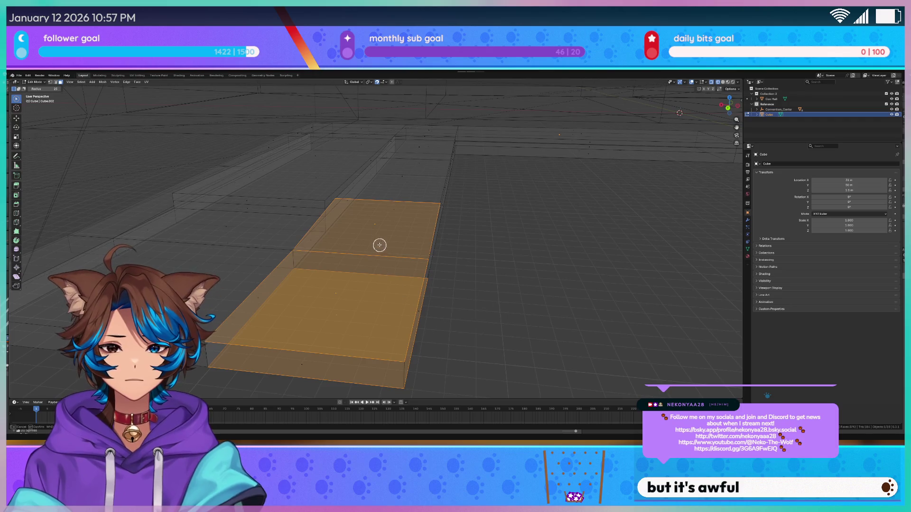
pyautogui.moveTo(379, 245); pyautogui.dragTo(401, 197)
pyautogui.press('g')
pyautogui.press('x')
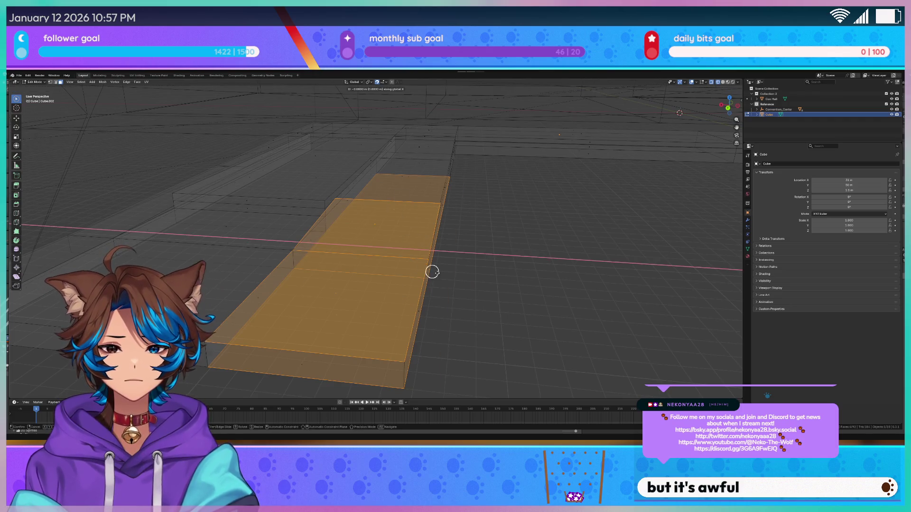
pyautogui.click(478, 279)
# Step: View the stepped slabs in Material Preview shading
pyautogui.moveTo(478, 280)
pyautogui.mouseDown(button='middle')
pyautogui.moveTo(447, 258)
pyautogui.moveTo(446, 275)
pyautogui.moveTo(451, 249)
pyautogui.moveTo(425, 248)
pyautogui.mouseUp(button='middle')
pyautogui.press('z')
pyautogui.click(434, 287)
pyautogui.scroll(-5, 446, 275)
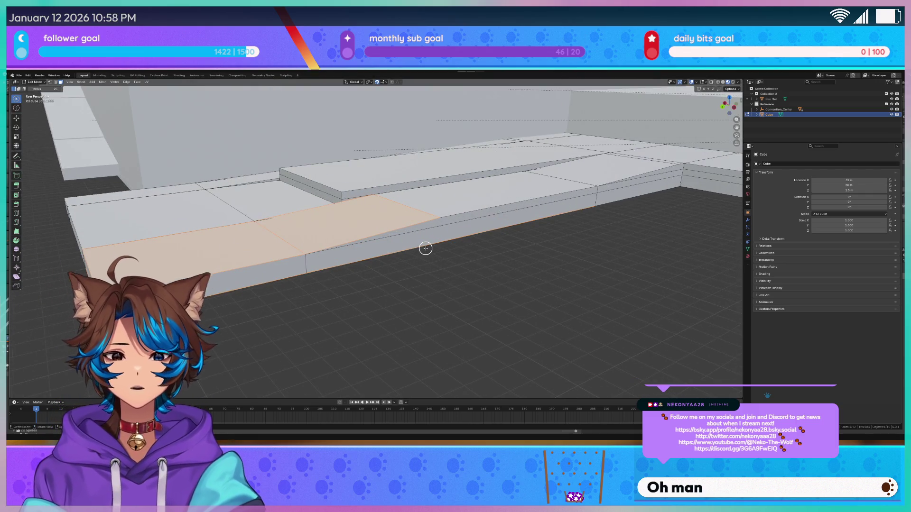
# Step: In wireframe shading, select the edges at the end of the floor strip
pyautogui.scroll(2, 431, 234)
pyautogui.moveTo(441, 242)
pyautogui.mouseDown(button='middle')
pyautogui.moveTo(396, 250)
pyautogui.moveTo(384, 284)
pyautogui.moveTo(320, 305)
pyautogui.mouseUp(button='middle')
pyautogui.scroll(3, 384, 284)
pyautogui.press('z')
pyautogui.press('4')
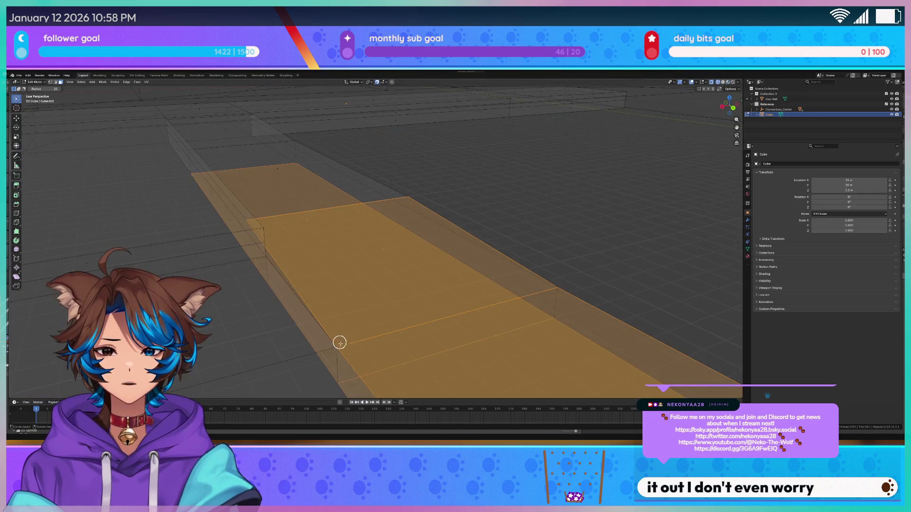
pyautogui.hotkey('alt', 'a')
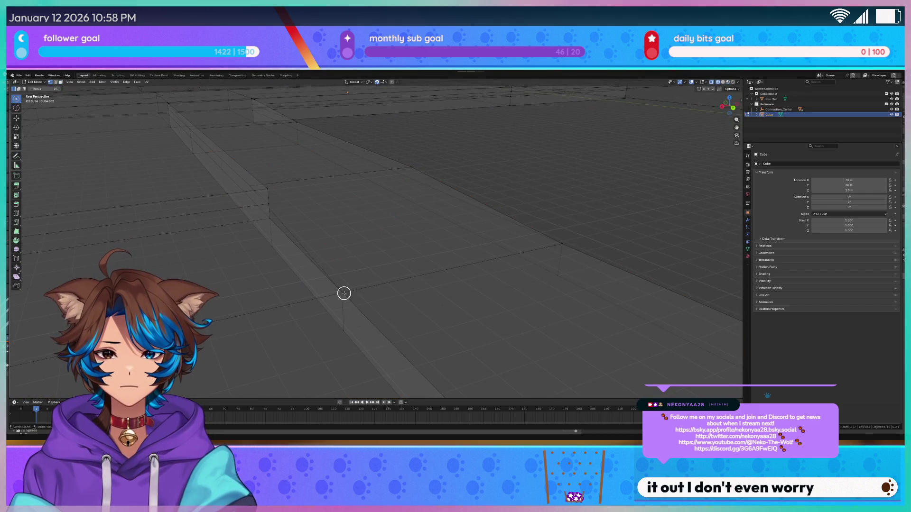
pyautogui.moveTo(344, 293); pyautogui.dragTo(343, 341)
pyautogui.scroll(4, 440, 256)
# Step: Slide the selected end edges along the X axis to slope the ramp
pyautogui.press('z')
pyautogui.press('6')
pyautogui.press('g')
pyautogui.press('y')
pyautogui.press('x')
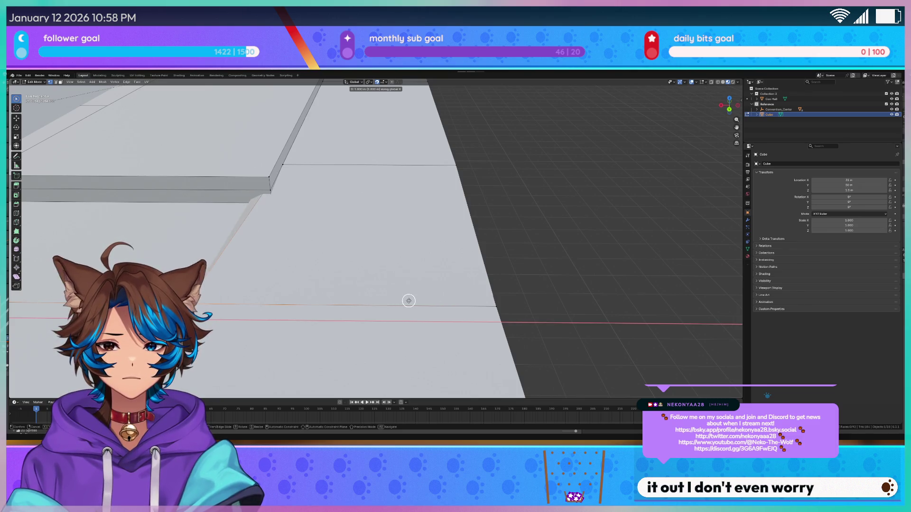
pyautogui.click(393, 301)
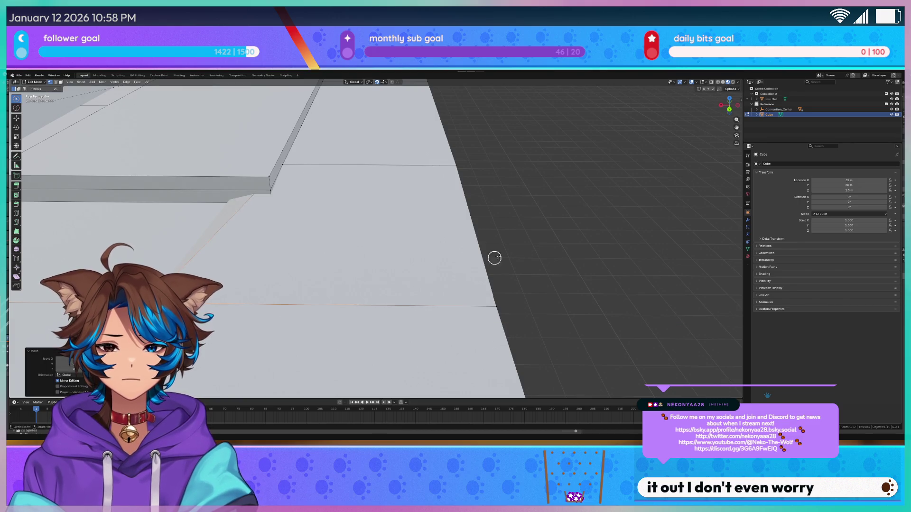
# Step: Inspect the reshaped slab around the stepped blocks and switch to Object Mode
pyautogui.moveTo(488, 261); pyautogui.dragTo(583, 226, button='middle')
pyautogui.scroll(-3, 576, 227)
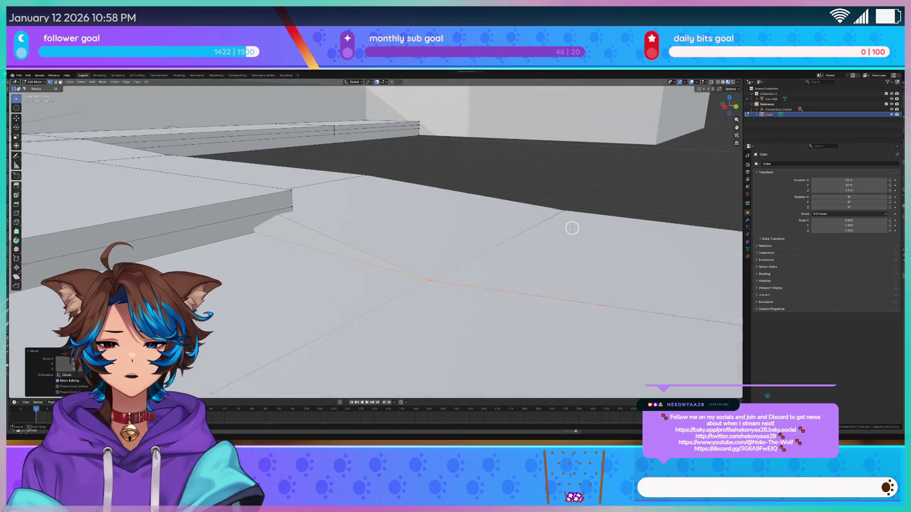
pyautogui.scroll(2, 521, 236)
pyautogui.scroll(3, 493, 240)
pyautogui.moveTo(470, 244); pyautogui.dragTo(492, 244, button='middle')
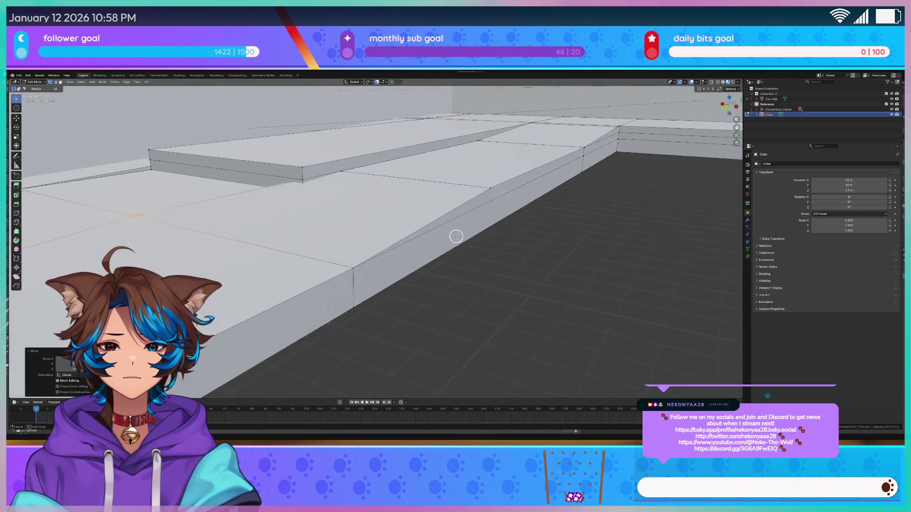
pyautogui.scroll(-2, 493, 244)
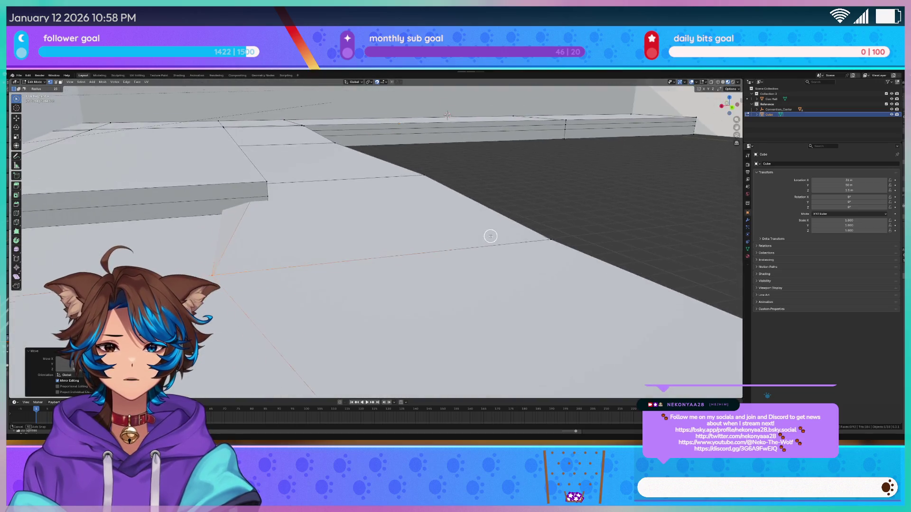
pyautogui.scroll(-1, 491, 238)
pyautogui.scroll(-2, 498, 246)
pyautogui.scroll(-2, 502, 257)
pyautogui.scroll(-1, 501, 257)
pyautogui.hotkey('ctrl', 'Tab')
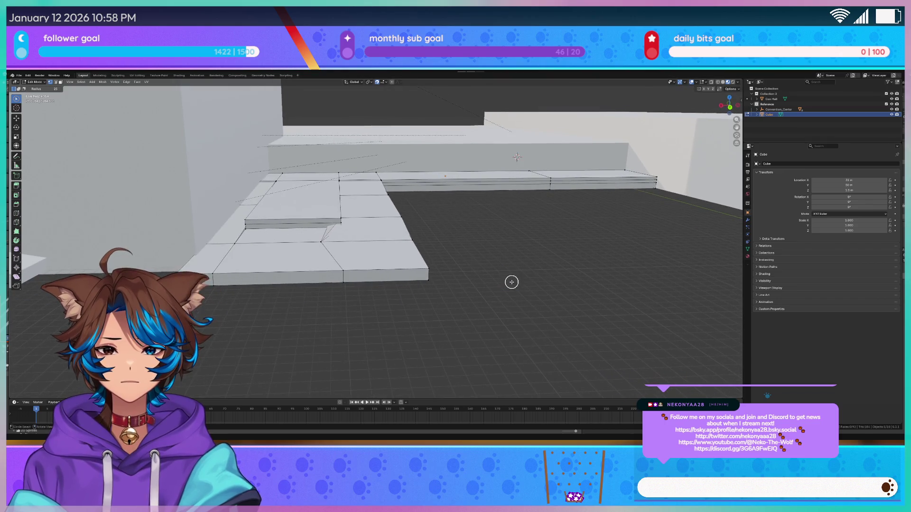
pyautogui.click(463, 258)
pyautogui.scroll(1, 516, 266)
pyautogui.press('Tab')
pyautogui.scroll(2, 516, 259)
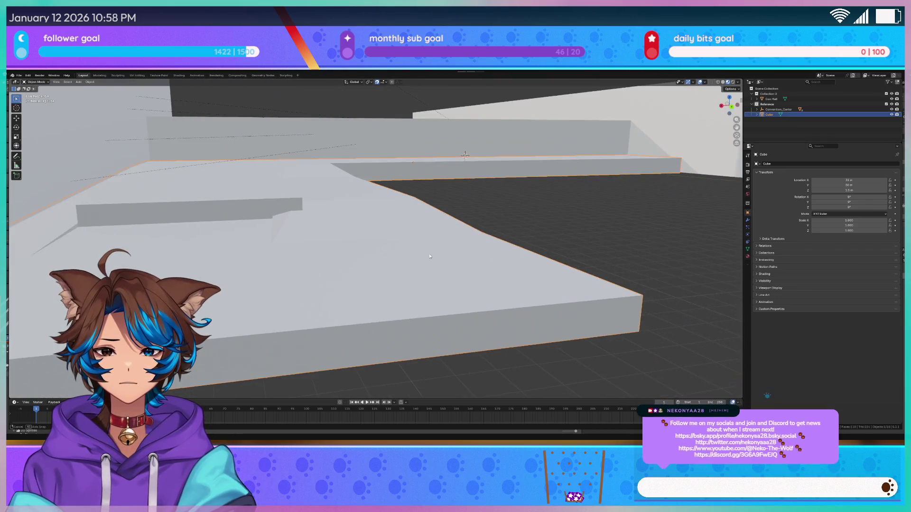
# Step: Return to Object Mode and select the whole Cube slab
pyautogui.scroll(2, 427, 246)
pyautogui.scroll(2, 284, 227)
pyautogui.press('c')
pyautogui.scroll(-3, 185, 215)
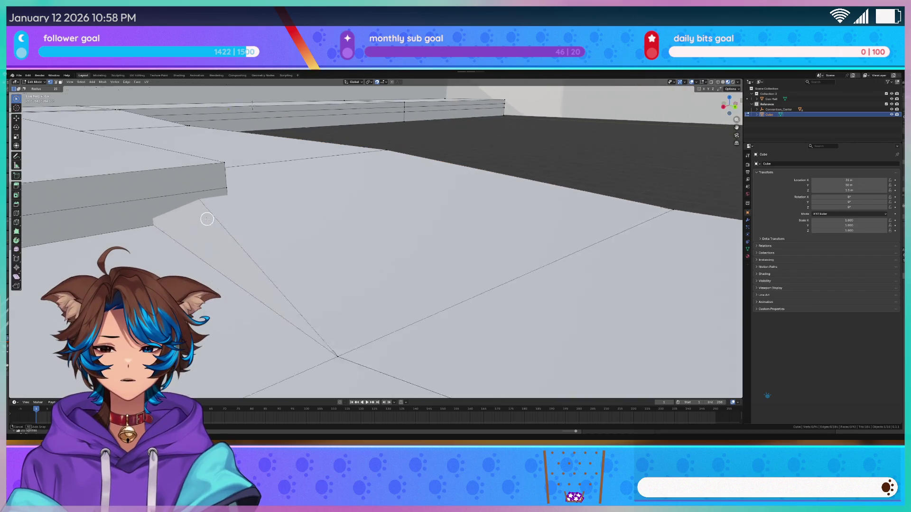
pyautogui.press('Tab')
pyautogui.scroll(-2, 600, 207)
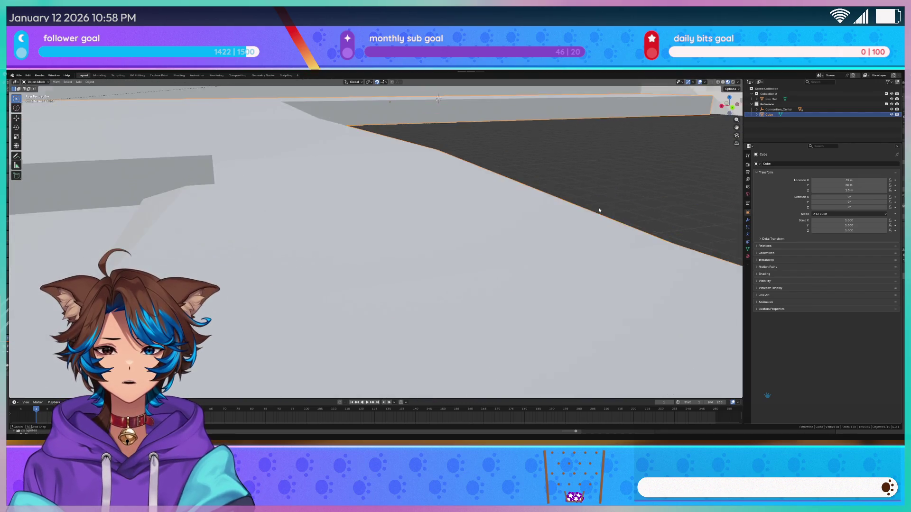
pyautogui.press('Tab')
pyautogui.press('c')
pyautogui.scroll(-3, 374, 220)
pyautogui.scroll(-2, 478, 246)
pyautogui.press('Tab')
pyautogui.scroll(-1, 496, 247)
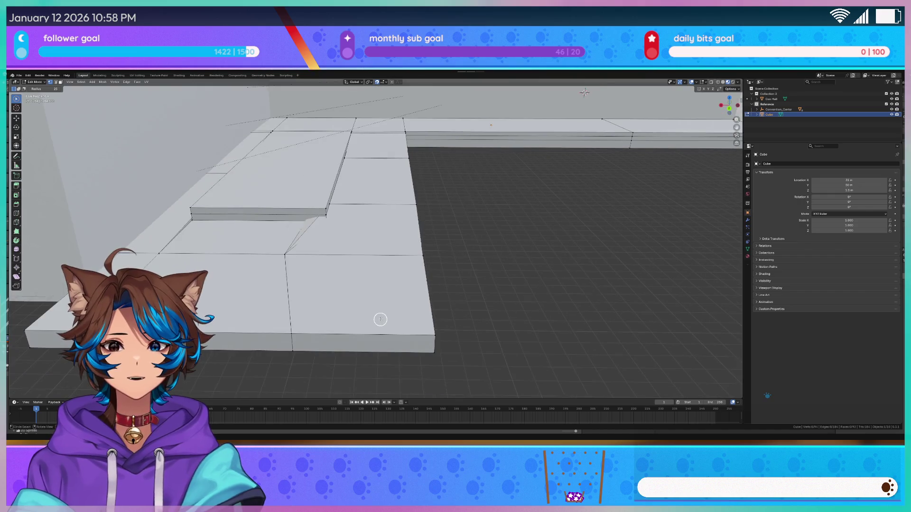
pyautogui.click(374, 314)
# Step: In X-ray Edit Mode, circle-select the edge loop across the slab and start moving it along X
pyautogui.press('Tab')
pyautogui.press('c')
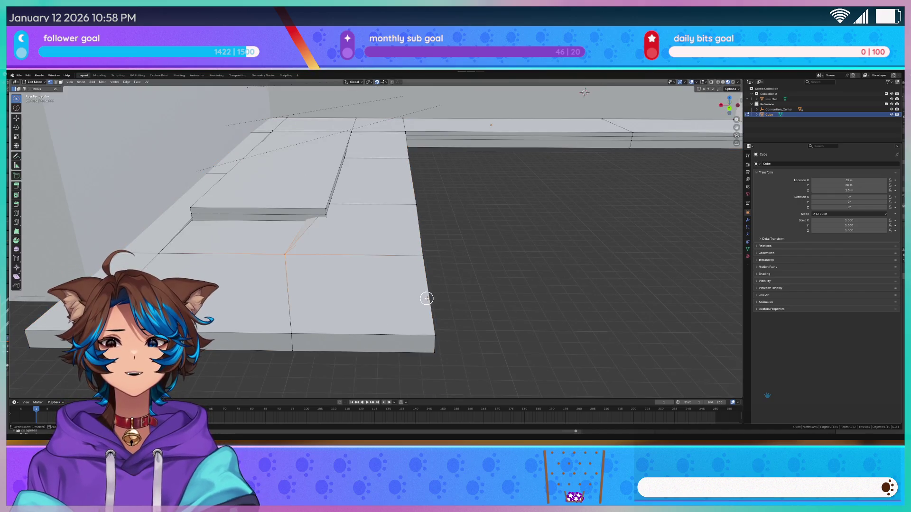
pyautogui.hotkey('alt', 'z')
pyautogui.moveTo(291, 321); pyautogui.dragTo(296, 364)
pyautogui.press('g')
pyautogui.press('x')
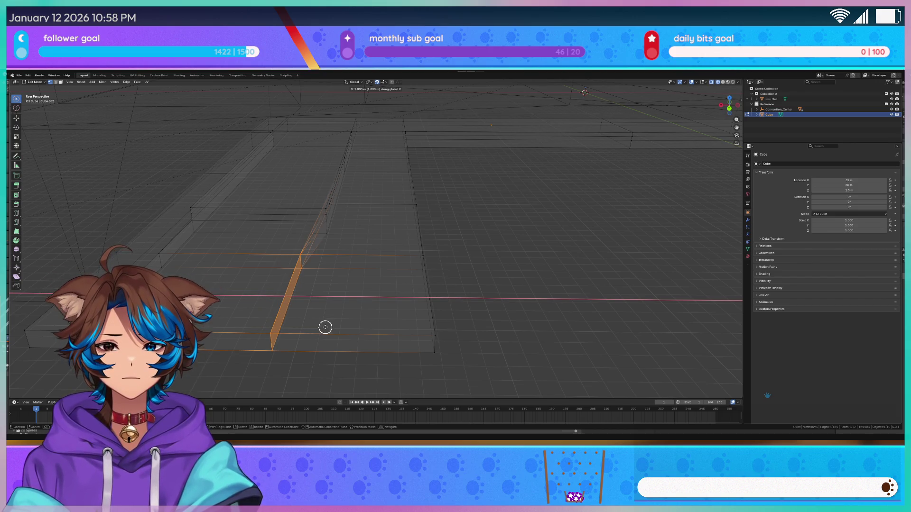
# Step: Confirm the edge loop's 3 m shift along X and pick new slab edges
pyautogui.click(313, 326)
pyautogui.click(269, 299)
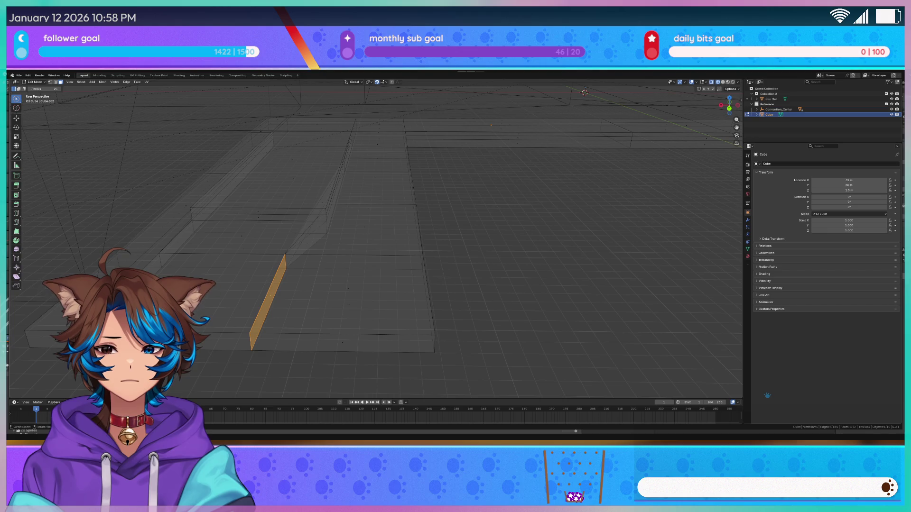
pyautogui.click(154, 262)
pyautogui.moveTo(184, 242); pyautogui.dragTo(196, 236)
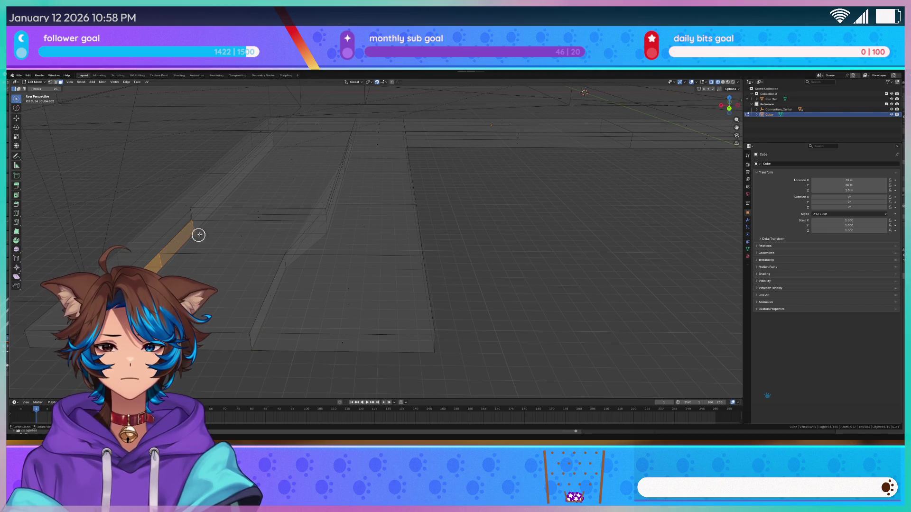
# Step: Select the unwanted strip of faces on the slab and delete them as Faces
pyautogui.moveTo(237, 190)
pyautogui.mouseDown(button='middle')
pyautogui.moveTo(294, 217)
pyautogui.moveTo(322, 283)
pyautogui.moveTo(278, 251)
pyautogui.moveTo(544, 250)
pyautogui.moveTo(451, 246)
pyautogui.moveTo(466, 274)
pyautogui.moveTo(409, 285)
pyautogui.mouseUp(button='middle')
pyautogui.click(261, 247)
pyautogui.moveTo(351, 280); pyautogui.dragTo(364, 283, button='middle')
pyautogui.hotkey('shift', 'z')
pyautogui.hotkey('shift', 'z')
pyautogui.press('c')
pyautogui.click(334, 296)
pyautogui.moveTo(360, 321)
pyautogui.mouseDown(button='middle')
pyautogui.moveTo(312, 282)
pyautogui.moveTo(362, 291)
pyautogui.moveTo(425, 278)
pyautogui.mouseUp(button='middle')
pyautogui.press('x')
pyautogui.click(363, 304)
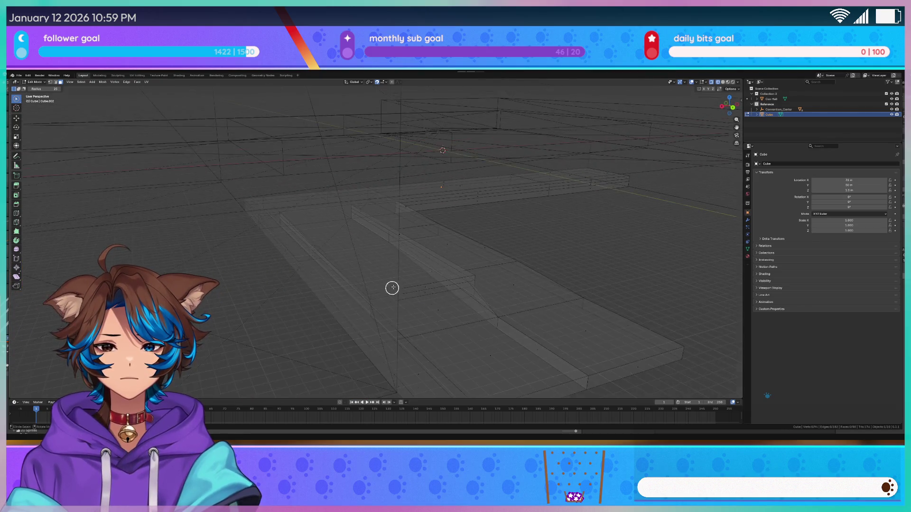
# Step: In Object Mode with solid shading, deselect the slab and orbit to inspect the floor edges
pyautogui.press('Tab')
pyautogui.hotkey('shift', 'z')
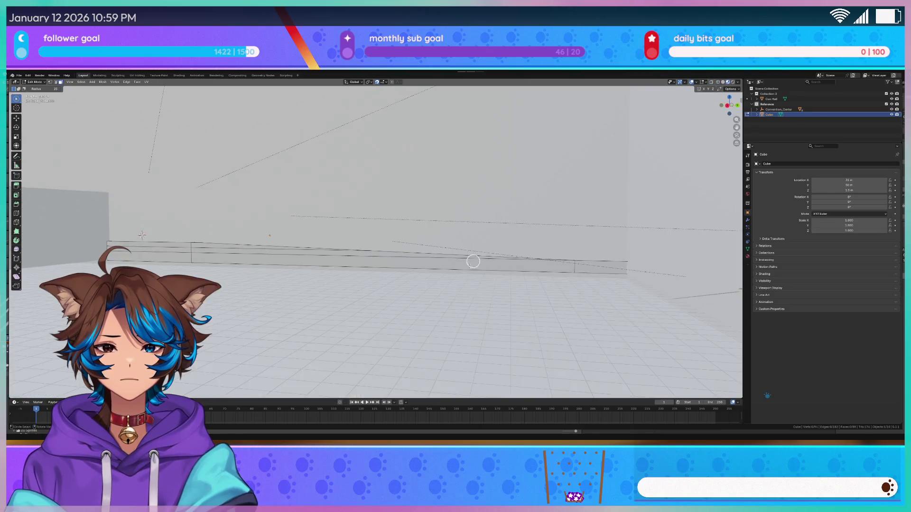
pyautogui.moveTo(453, 302)
pyautogui.mouseDown(button='middle')
pyautogui.moveTo(516, 304)
pyautogui.moveTo(408, 290)
pyautogui.mouseUp(button='middle')
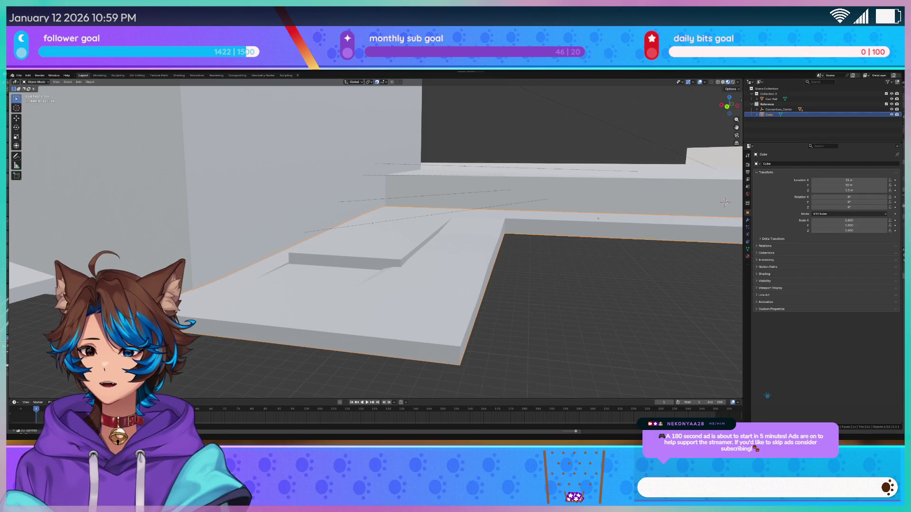
pyautogui.click(614, 322)
pyautogui.moveTo(614, 321); pyautogui.dragTo(411, 302, button='middle')
pyautogui.moveTo(318, 269); pyautogui.dragTo(331, 283, button='middle')
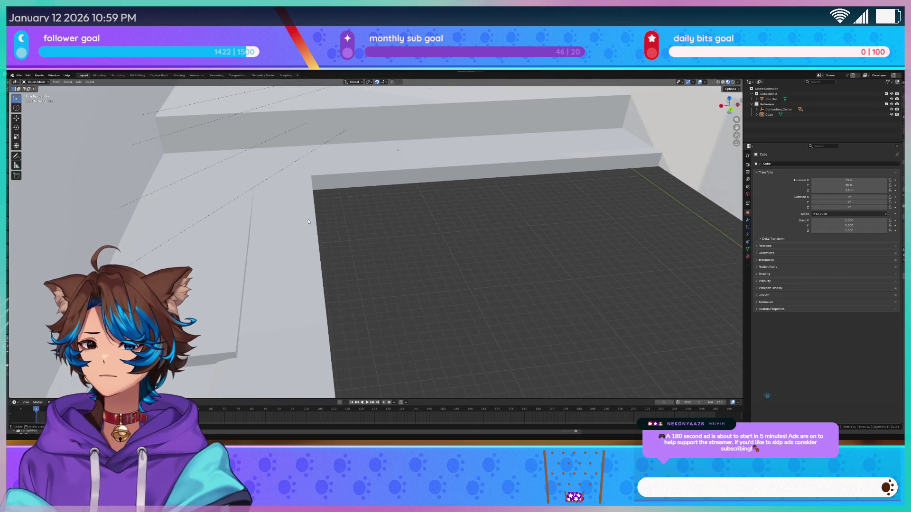
pyautogui.press('Tab')
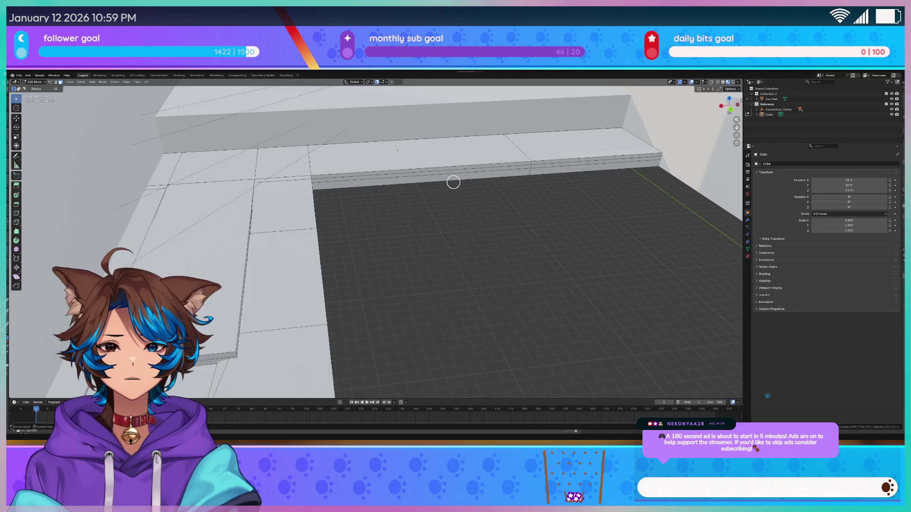
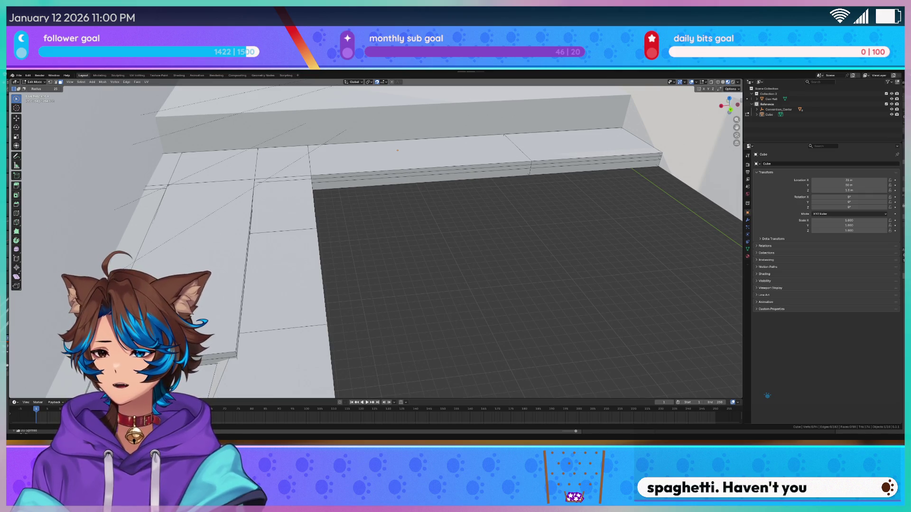
# Step: Add a new edge loop across the bench and slide it into position
pyautogui.press('c')
pyautogui.moveTo(548, 312)
pyautogui.mouseDown(button='middle')
pyautogui.moveTo(478, 292)
pyautogui.moveTo(502, 272)
pyautogui.mouseUp(button='middle')
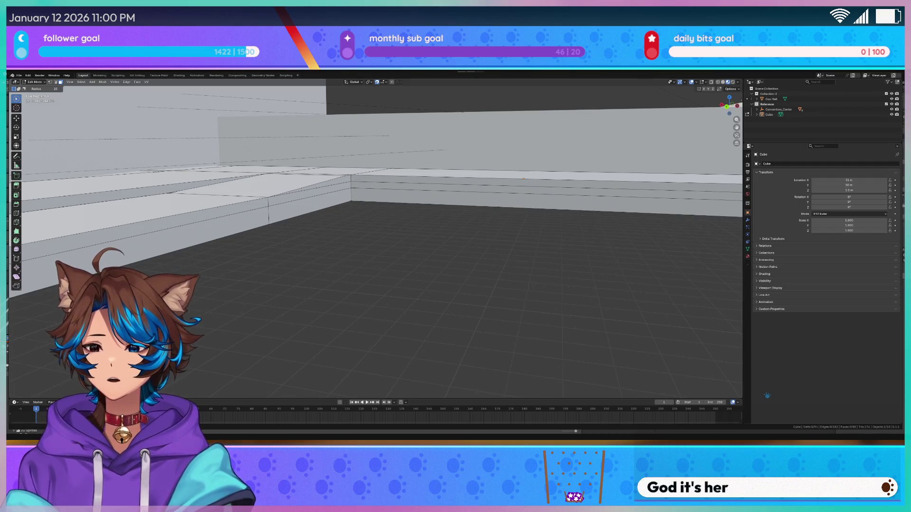
pyautogui.moveTo(464, 296)
pyautogui.mouseDown(button='middle')
pyautogui.moveTo(471, 291)
pyautogui.moveTo(395, 362)
pyautogui.mouseUp(button='middle')
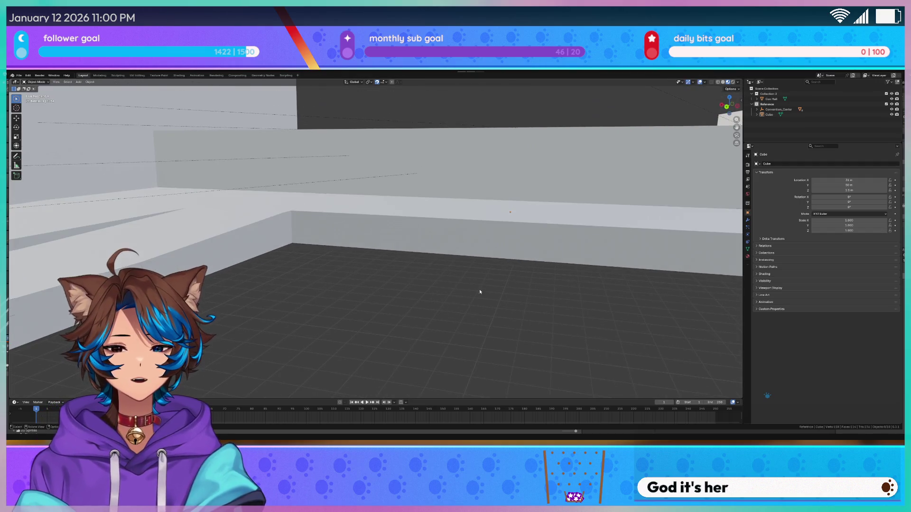
pyautogui.click(447, 235)
pyautogui.moveTo(463, 254); pyautogui.dragTo(500, 294, button='middle')
pyautogui.hotkey('ctrl', 'r')
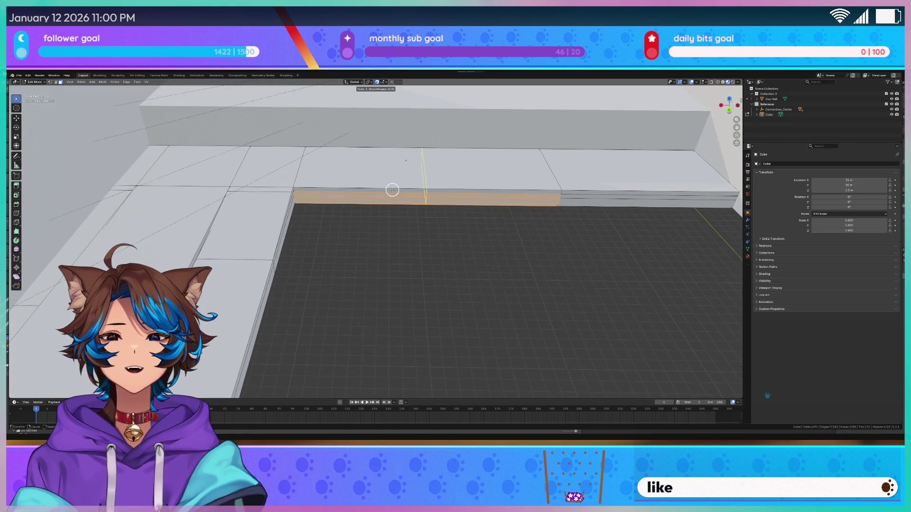
pyautogui.click(405, 192)
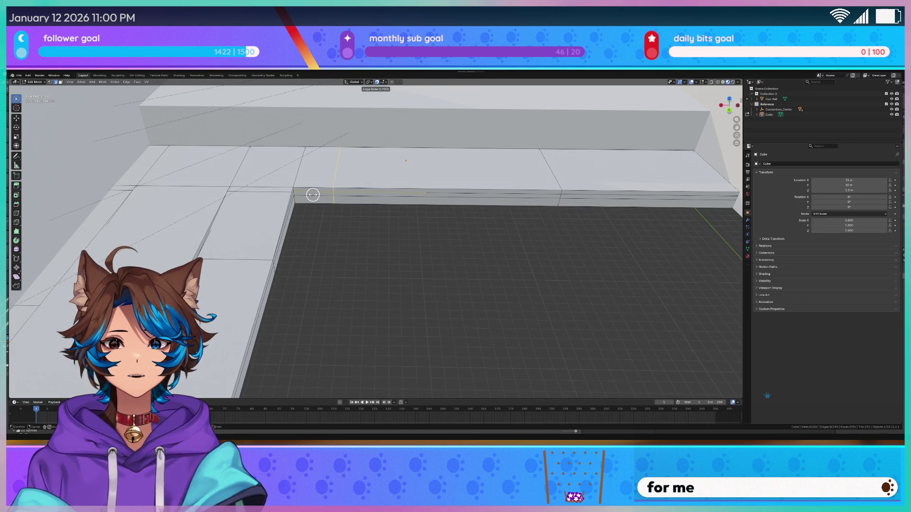
pyautogui.click(313, 194)
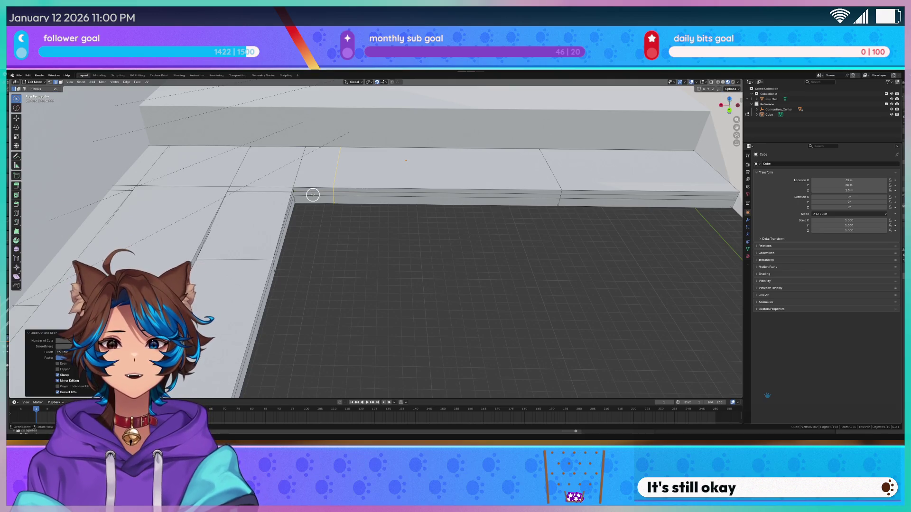
# Step: Extrude the wall-corner face and long ledge face outward along their normals into a wider step
pyautogui.scroll(3, 378, 242)
pyautogui.click(281, 165)
pyautogui.keyDown('shift'); pyautogui.click(321, 169); pyautogui.keyUp('shift')
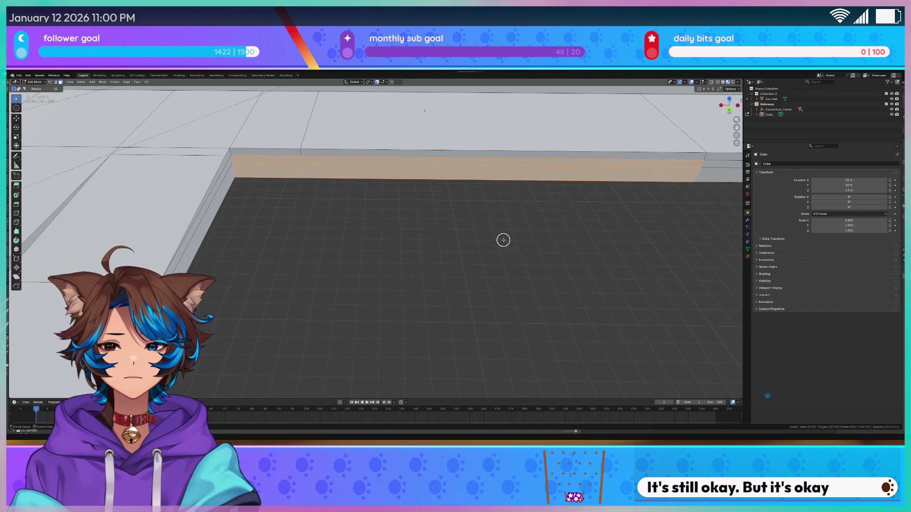
pyautogui.moveTo(502, 240); pyautogui.dragTo(441, 227, button='middle')
pyautogui.press('g')
pyautogui.press('y')
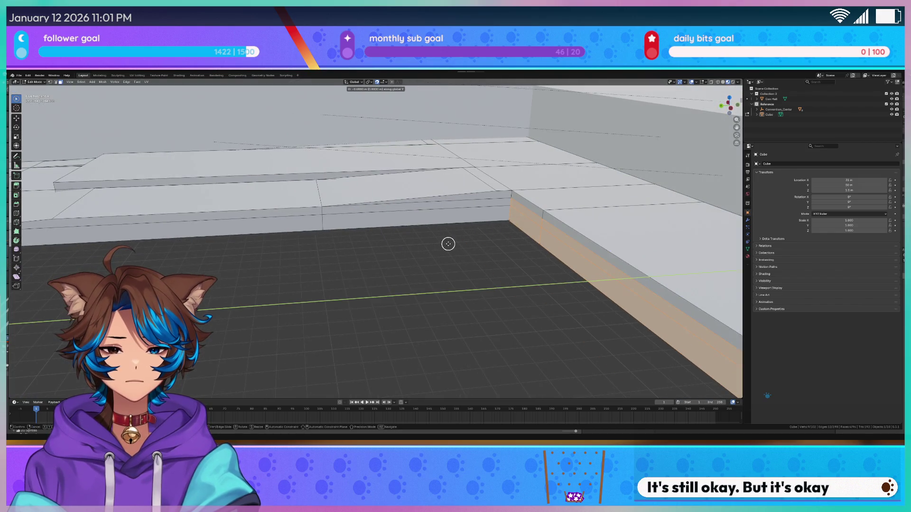
pyautogui.press('Escape')
pyautogui.press('e')
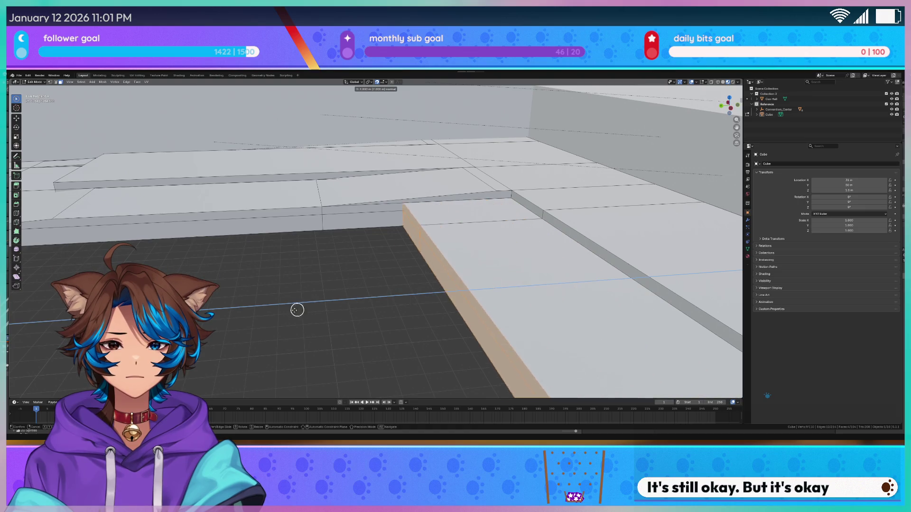
pyautogui.press('Return')
pyautogui.moveTo(267, 272); pyautogui.dragTo(360, 287, button='middle')
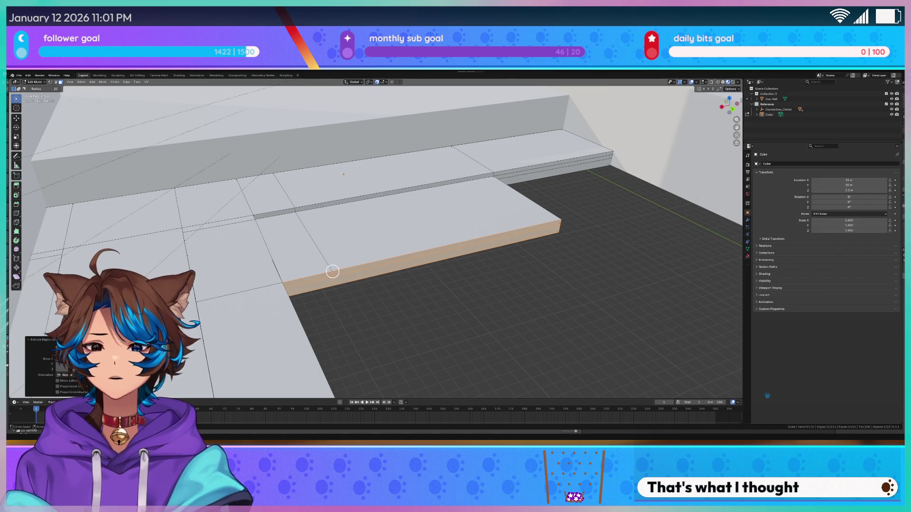
# Step: Move the vertex at the step platform's end 3 m along the X axis
pyautogui.click(327, 272)
pyautogui.press('1')
pyautogui.click(332, 293)
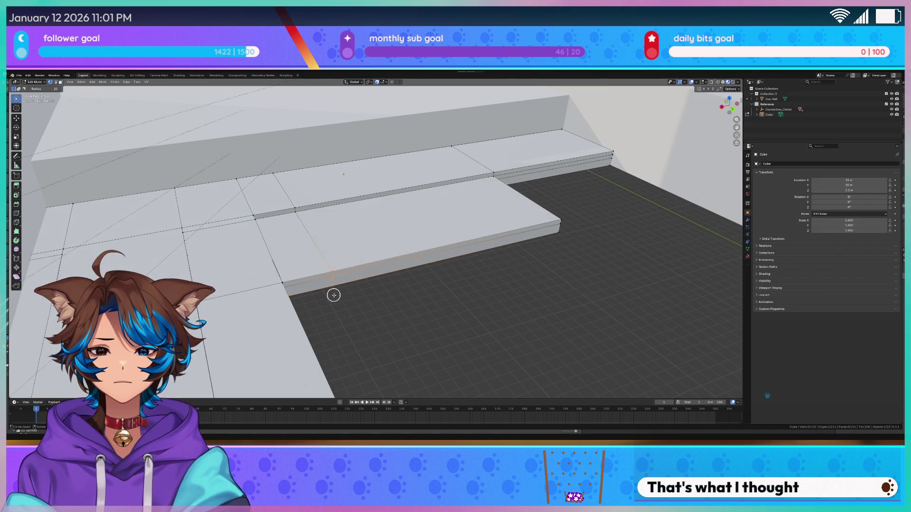
pyautogui.press('g')
pyautogui.press('x')
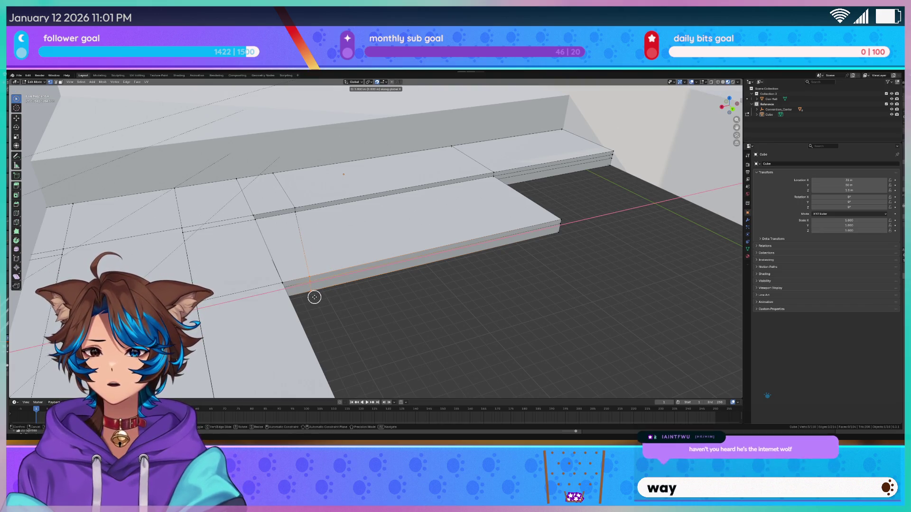
pyautogui.click(314, 297)
pyautogui.moveTo(315, 297); pyautogui.dragTo(442, 317, button='middle')
pyautogui.press('c')
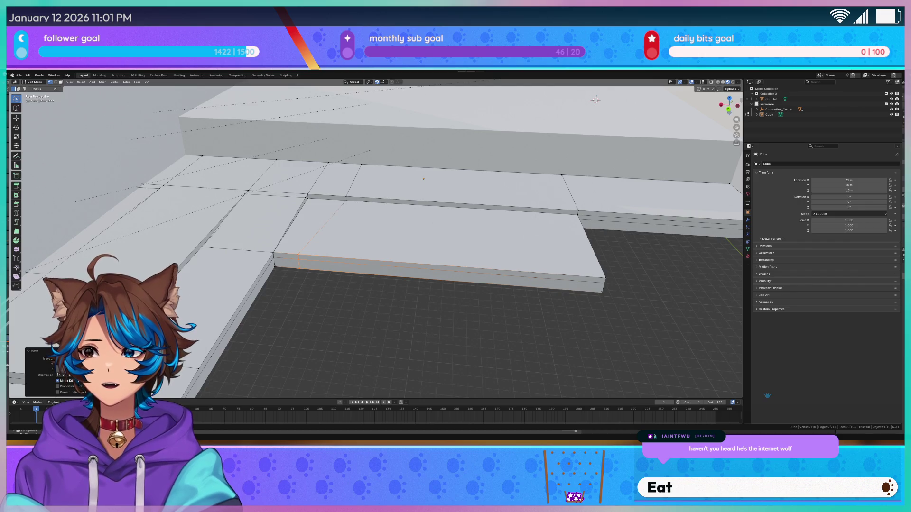
pyautogui.moveTo(304, 252)
pyautogui.mouseDown(button='middle')
pyautogui.moveTo(424, 275)
pyautogui.moveTo(417, 267)
pyautogui.moveTo(387, 269)
pyautogui.mouseUp(button='middle')
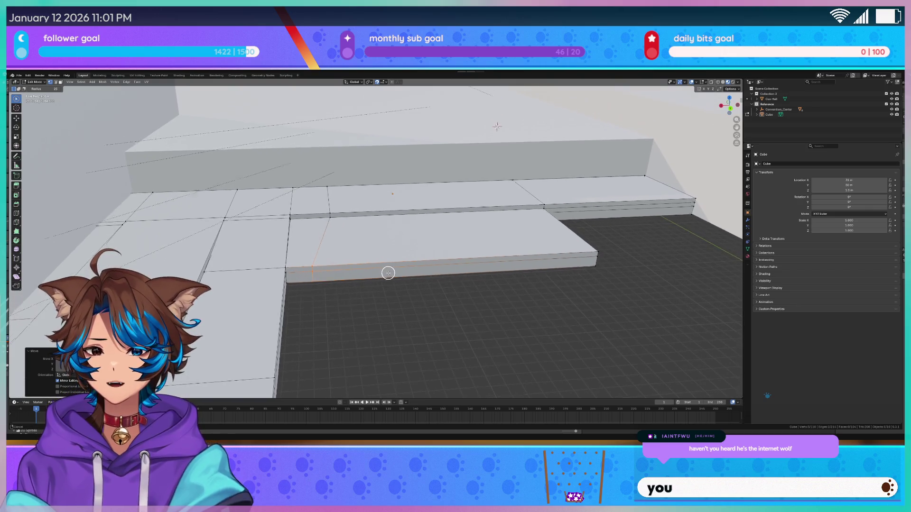
# Step: In wireframe shading, move the lower platform's edges -2 m along X
pyautogui.scroll(5, 319, 213)
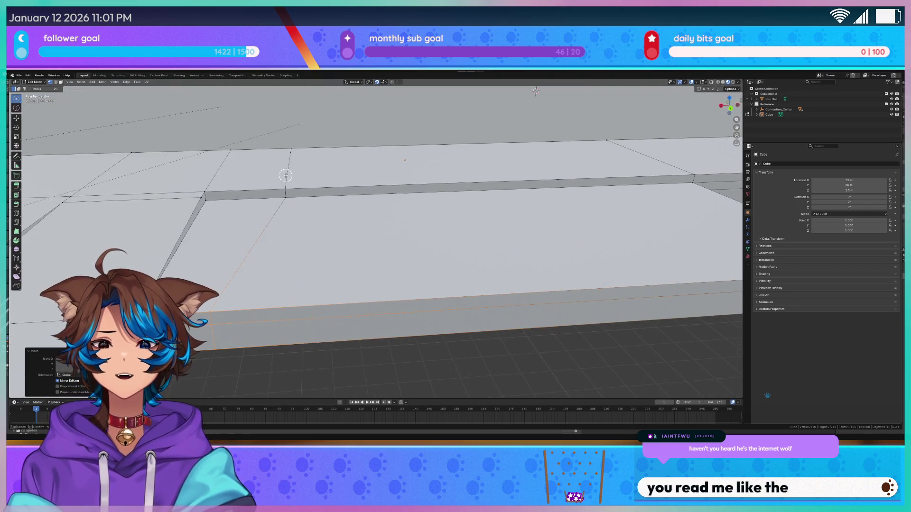
pyautogui.press('Escape')
pyautogui.press('z')
pyautogui.click(281, 197)
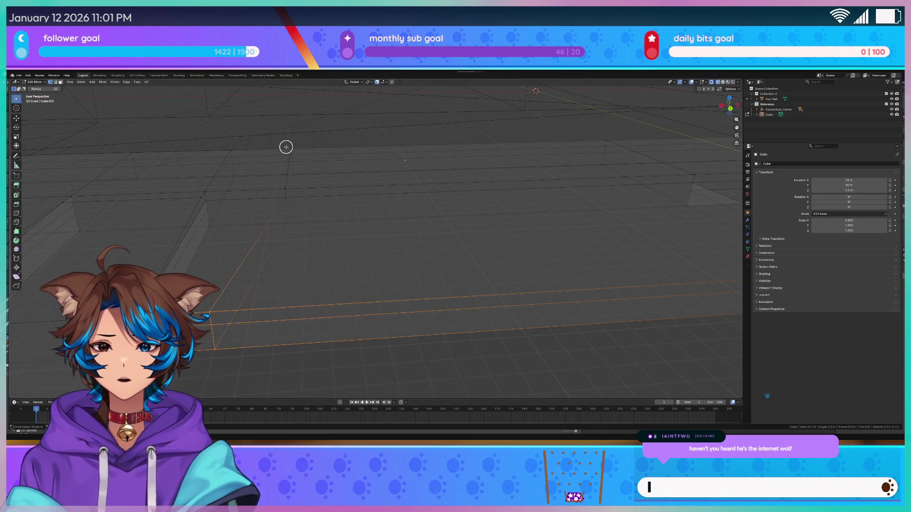
pyautogui.press('g')
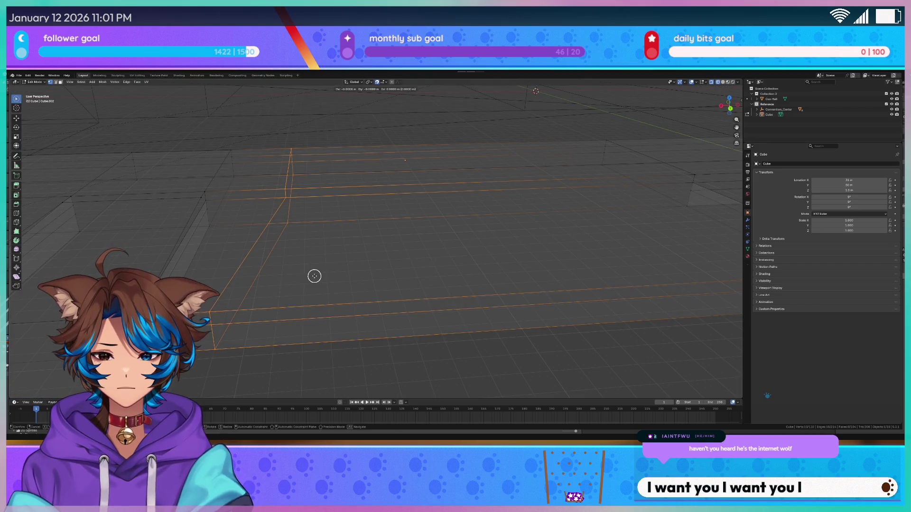
pyautogui.press('x')
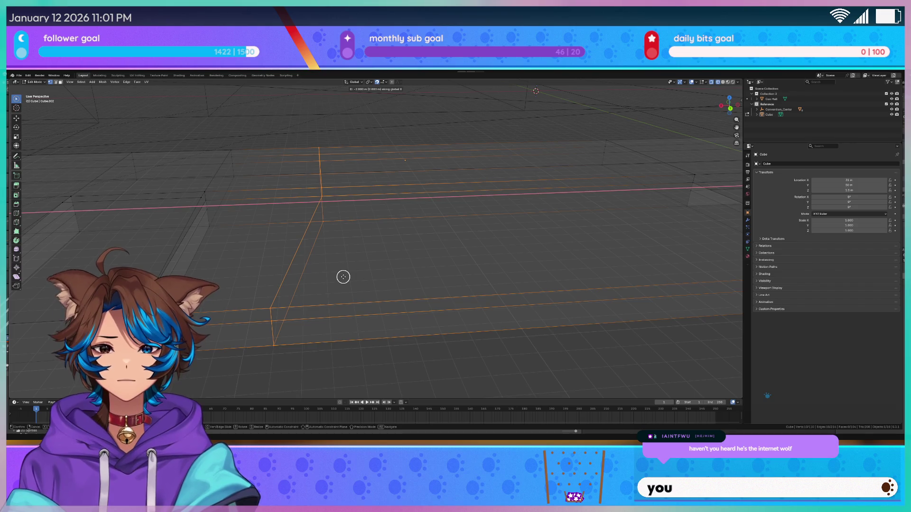
pyautogui.click(364, 276)
# Step: Return the viewport to solid shading and view the mesh from above
pyautogui.moveTo(364, 276); pyautogui.dragTo(401, 250, button='middle')
pyautogui.press('z')
pyautogui.click(415, 295)
pyautogui.moveTo(434, 310)
pyautogui.mouseDown(button='middle')
pyautogui.moveTo(436, 327)
pyautogui.moveTo(423, 301)
pyautogui.moveTo(437, 266)
pyautogui.moveTo(406, 267)
pyautogui.mouseUp(button='middle')
pyautogui.scroll(-1, 405, 267)
pyautogui.scroll(-3, 406, 267)
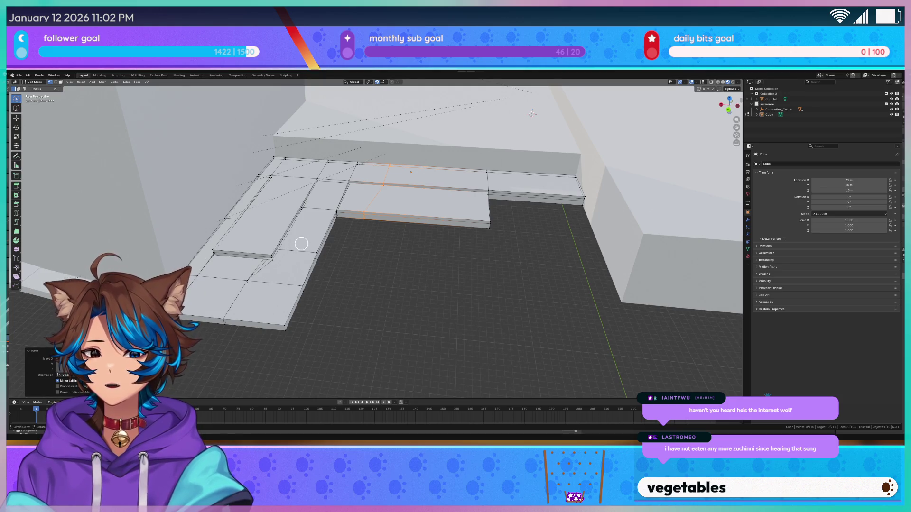
# Step: Select the lower platform's small front face and its long front face together
pyautogui.scroll(3, 301, 243)
pyautogui.scroll(2, 323, 283)
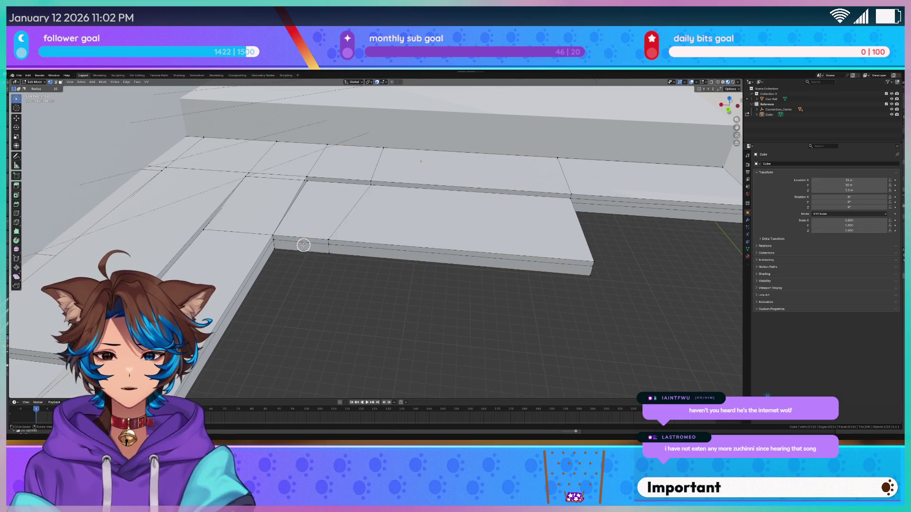
pyautogui.click(320, 250)
pyautogui.keyDown('shift'); pyautogui.click(384, 255); pyautogui.keyUp('shift')
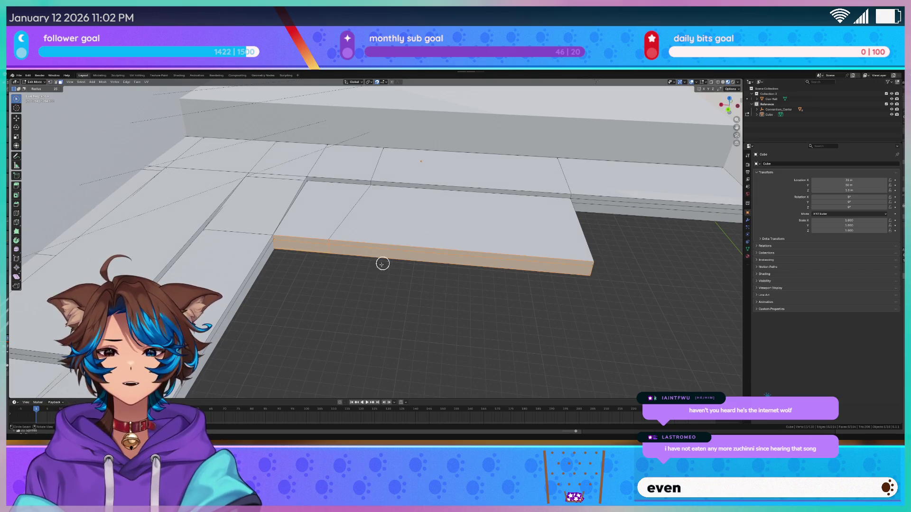
pyautogui.keyDown('shift'); pyautogui.moveTo(336, 341); pyautogui.dragTo(354, 301, button='middle'); pyautogui.keyUp('shift')
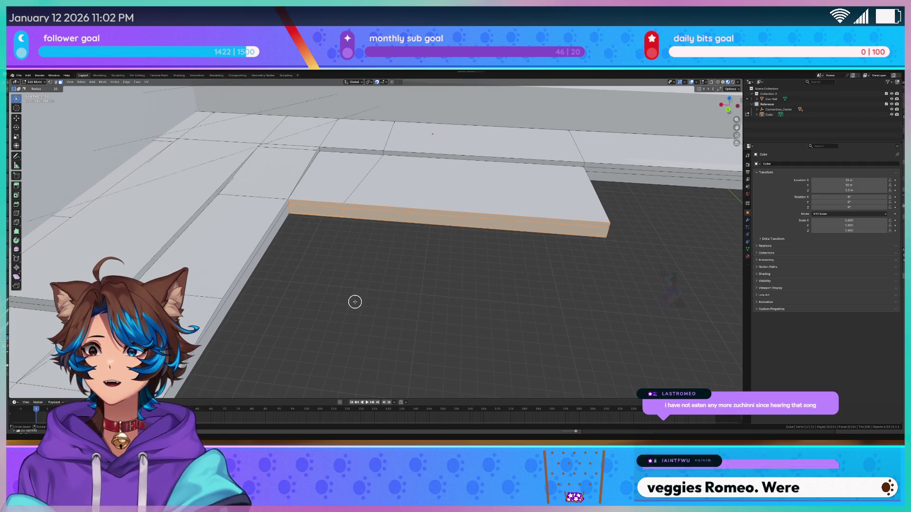
pyautogui.keyDown('shift'); pyautogui.moveTo(404, 289); pyautogui.dragTo(366, 277, button='middle'); pyautogui.keyUp('shift')
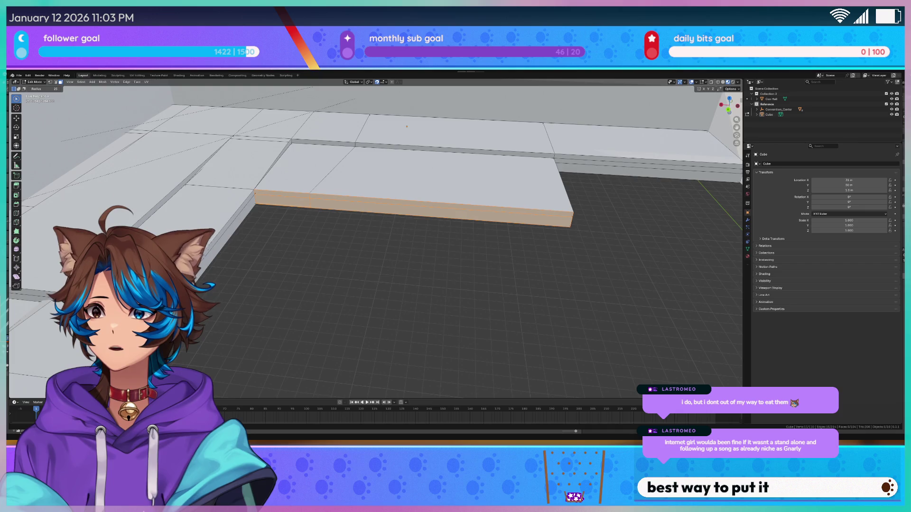
pyautogui.press('c')
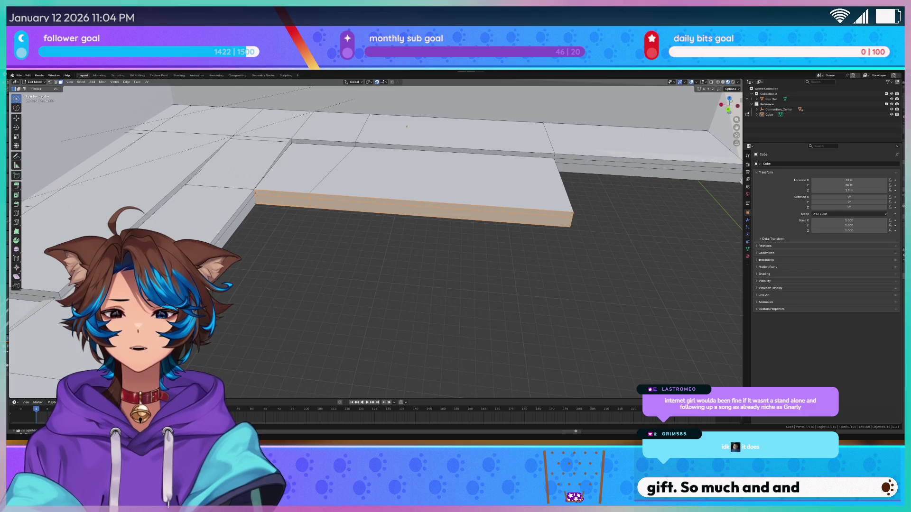
# Step: Circle-select the faces along the platform's step edge and extrude them into a new low step
pyautogui.moveTo(332, 227); pyautogui.dragTo(348, 252, button='middle')
pyautogui.click(348, 252)
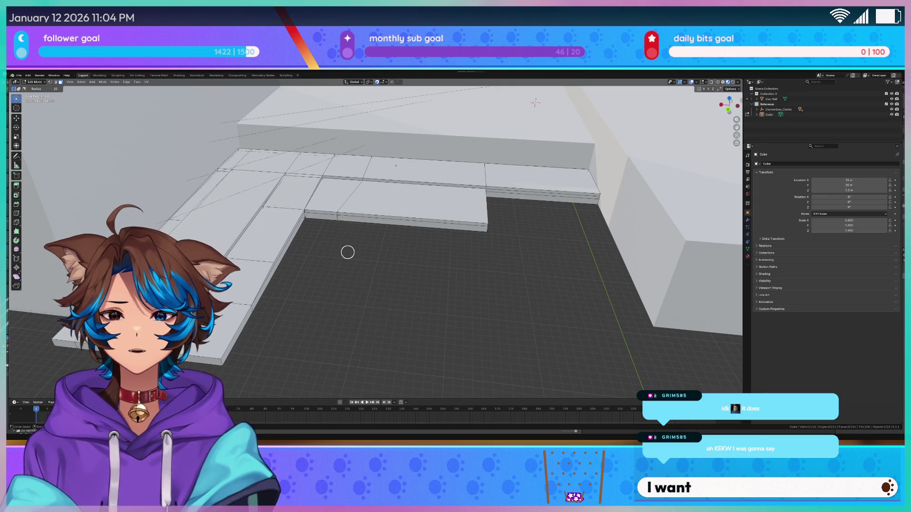
pyautogui.moveTo(347, 252)
pyautogui.mouseDown(button='middle')
pyautogui.moveTo(375, 245)
pyautogui.moveTo(282, 242)
pyautogui.mouseUp(button='middle')
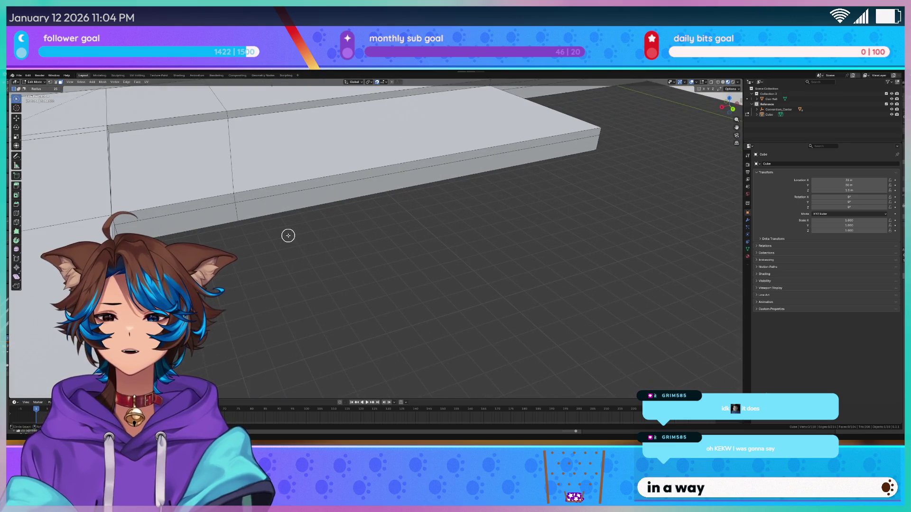
pyautogui.moveTo(191, 200); pyautogui.dragTo(233, 208)
pyautogui.moveTo(278, 239)
pyautogui.mouseDown(button='middle')
pyautogui.moveTo(227, 236)
pyautogui.moveTo(258, 248)
pyautogui.mouseUp(button='middle')
pyautogui.scroll(-3, 264, 235)
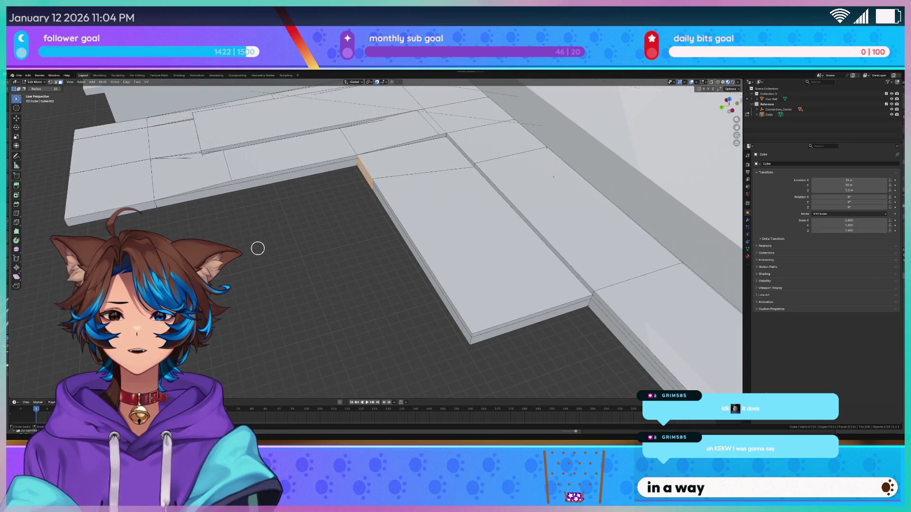
pyautogui.press('e')
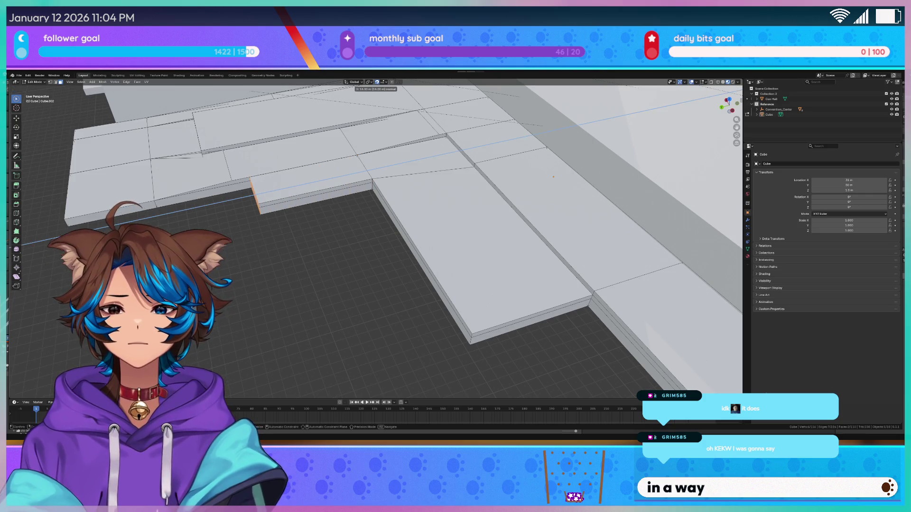
pyautogui.click(240, 237)
pyautogui.moveTo(240, 237); pyautogui.dragTo(310, 239, button='middle')
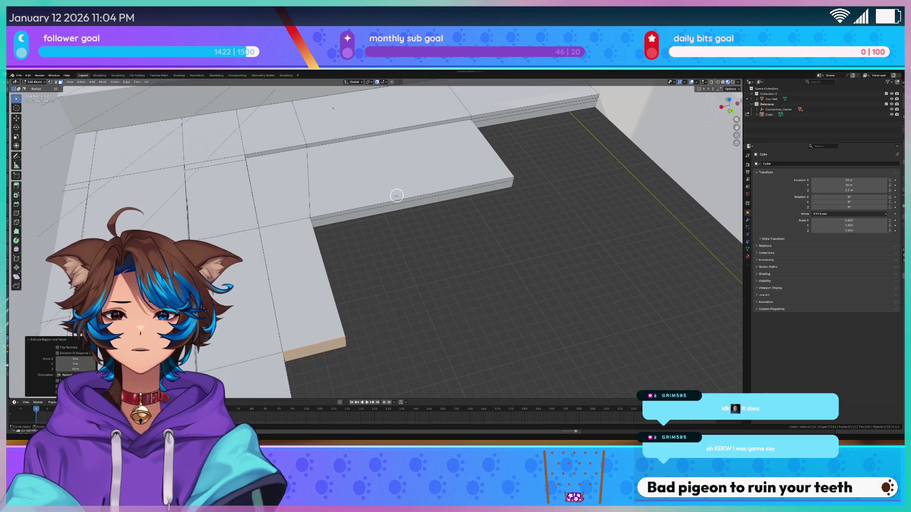
# Step: Add a new edge loop across the floor slab and slide it into place
pyautogui.moveTo(403, 196); pyautogui.dragTo(350, 193, button='middle')
pyautogui.hotkey('ctrl', 'r')
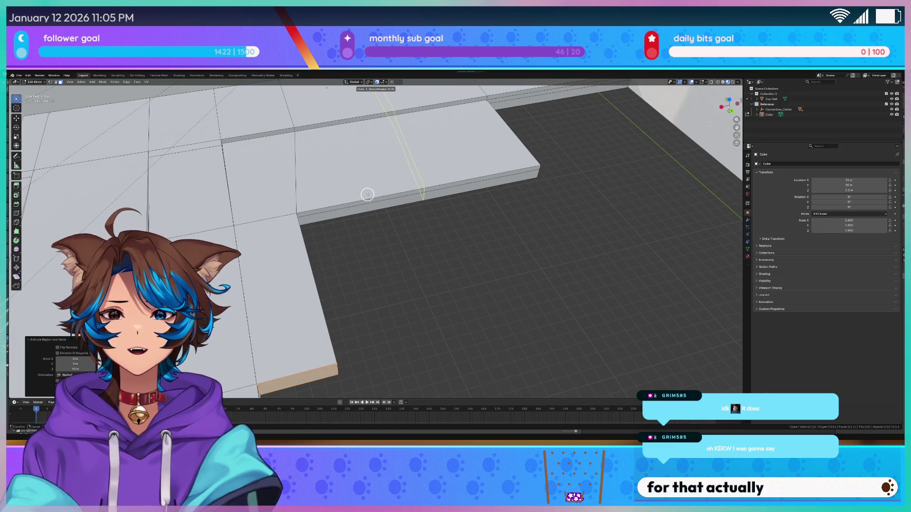
pyautogui.click(393, 190)
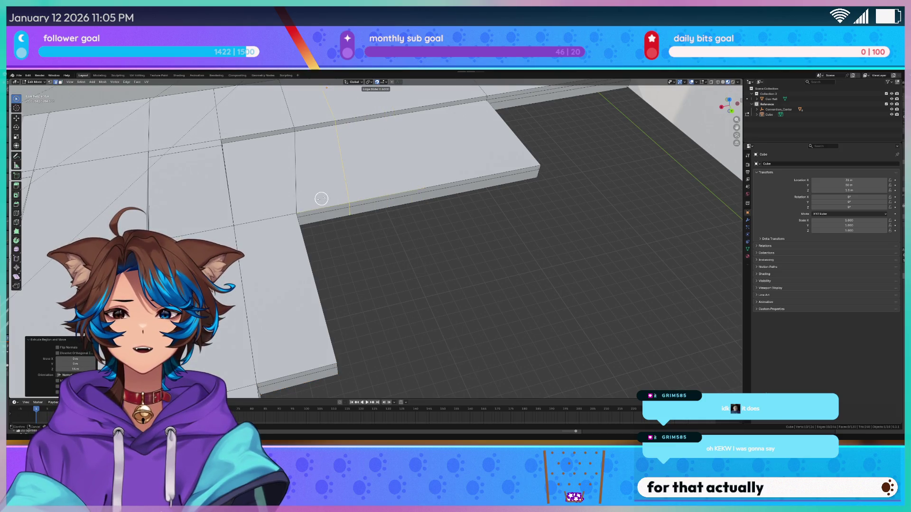
pyautogui.click(307, 199)
# Step: Brush-select the slab's side faces, extrude them, then undo the extrusion
pyautogui.press('c')
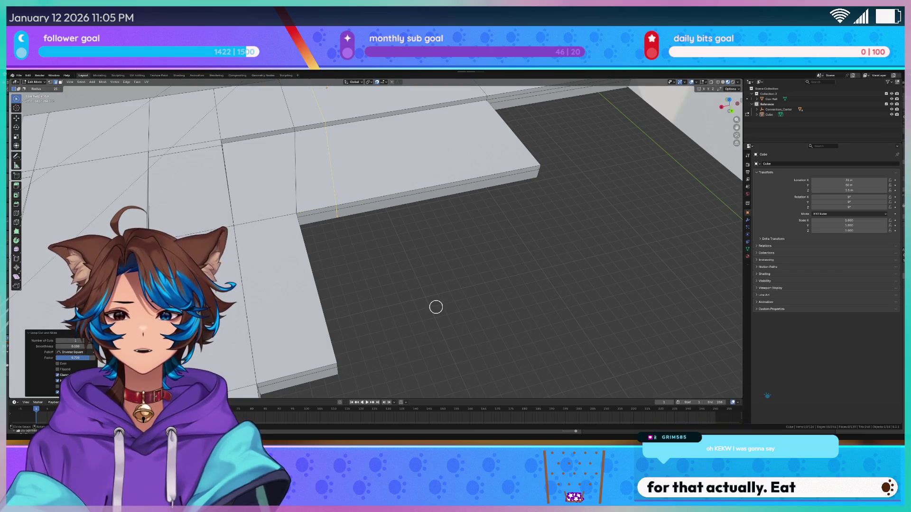
pyautogui.moveTo(440, 248)
pyautogui.mouseDown(button='middle')
pyautogui.moveTo(392, 193)
pyautogui.moveTo(409, 246)
pyautogui.mouseUp(button='middle')
pyautogui.click(387, 179)
pyautogui.press('e')
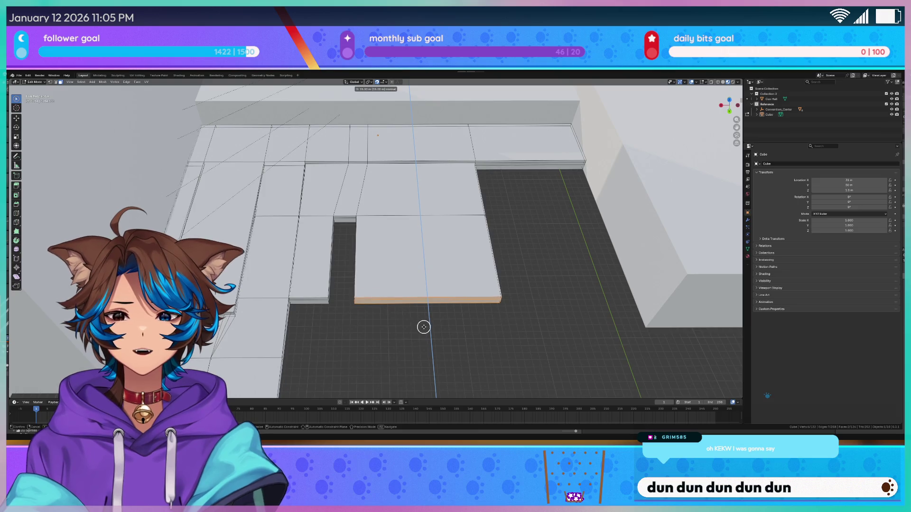
pyautogui.click(423, 324)
pyautogui.moveTo(423, 324); pyautogui.dragTo(356, 264, button='middle')
pyautogui.hotkey('ctrl', 'z')
pyautogui.moveTo(264, 254)
pyautogui.mouseDown(button='middle')
pyautogui.moveTo(301, 236)
pyautogui.moveTo(335, 234)
pyautogui.mouseUp(button='middle')
# Step: Move the selected end face 14 m along the Y axis
pyautogui.press('y')
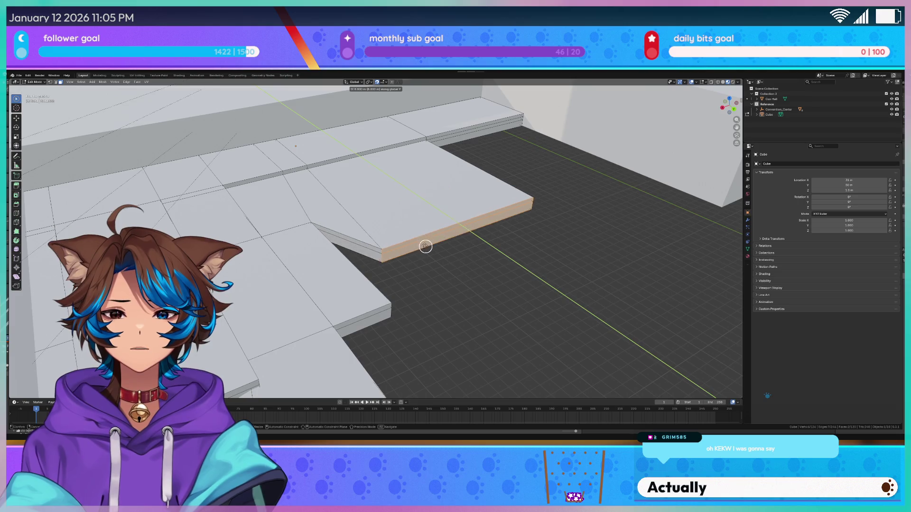
pyautogui.click(462, 275)
pyautogui.moveTo(462, 275); pyautogui.dragTo(293, 232, button='middle')
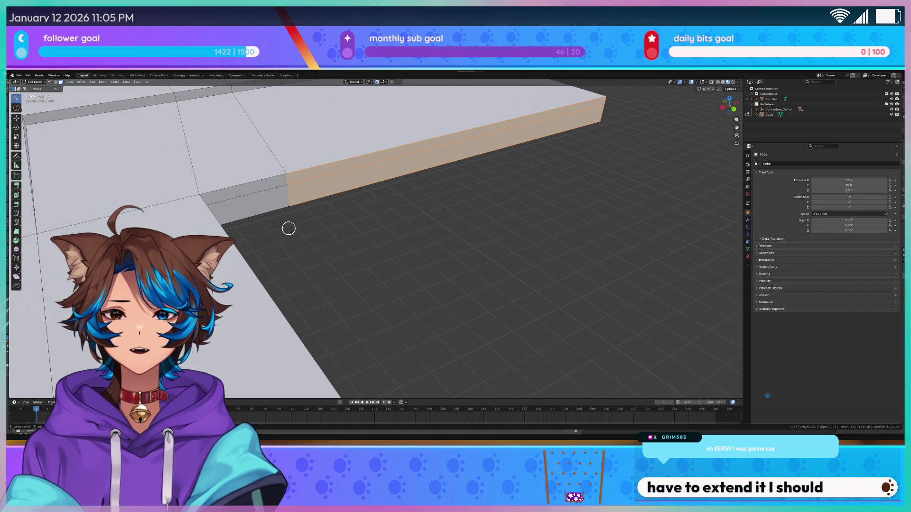
pyautogui.moveTo(315, 199)
pyautogui.mouseDown(button='middle')
pyautogui.moveTo(277, 213)
pyautogui.moveTo(295, 189)
pyautogui.moveTo(287, 234)
pyautogui.moveTo(296, 241)
pyautogui.moveTo(318, 228)
pyautogui.mouseUp(button='middle')
pyautogui.scroll(3, 342, 219)
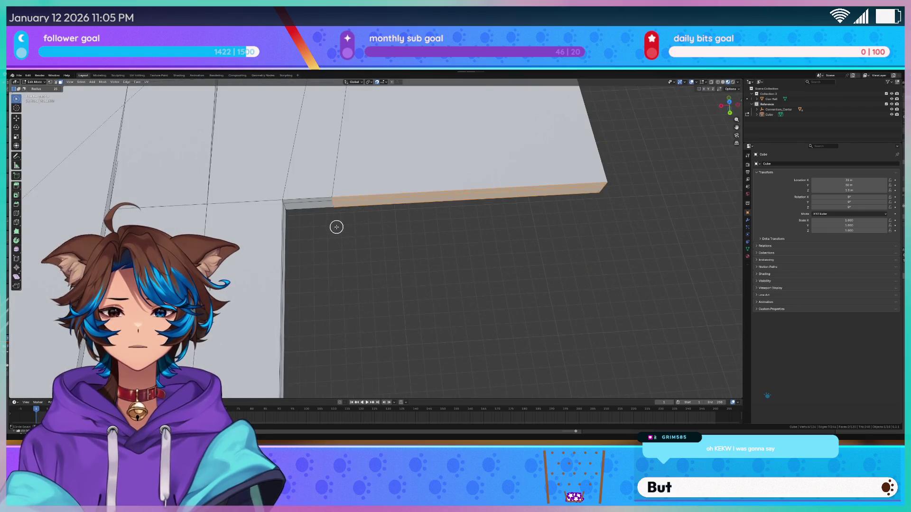
pyautogui.scroll(3, 336, 226)
pyautogui.scroll(-3, 281, 197)
pyautogui.moveTo(334, 214)
pyautogui.mouseDown(button='middle')
pyautogui.moveTo(325, 212)
pyautogui.moveTo(345, 209)
pyautogui.moveTo(337, 216)
pyautogui.moveTo(346, 204)
pyautogui.mouseUp(button='middle')
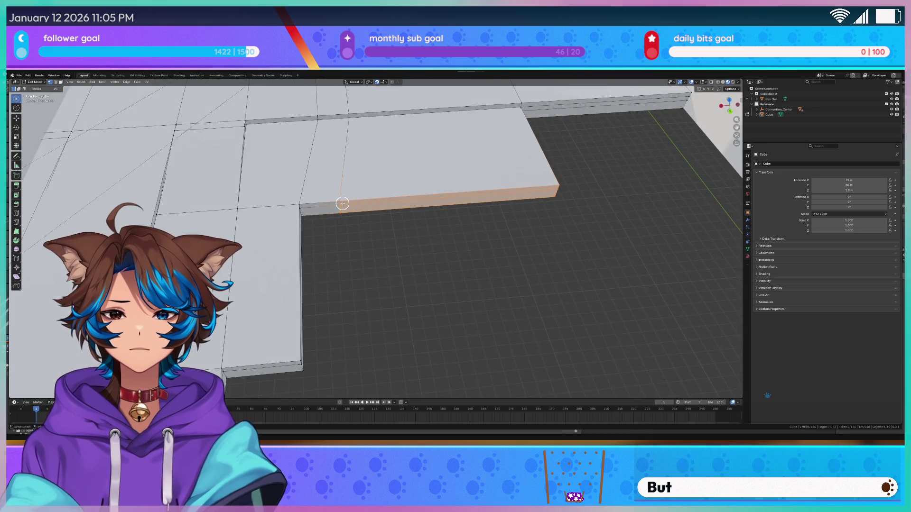
# Step: Shift the face another 3 m along Y, then slide it along X to trim the step
pyautogui.press('g')
pyautogui.press('y')
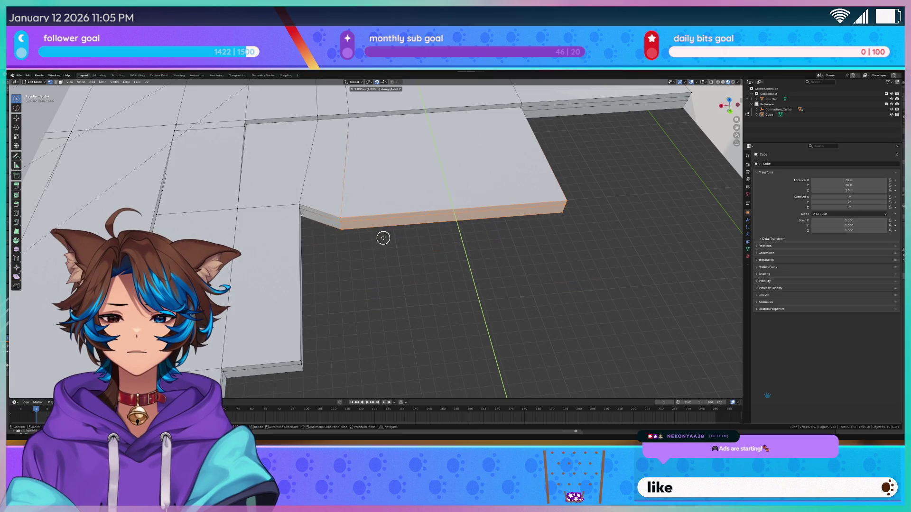
pyautogui.press('Return')
pyautogui.press('g')
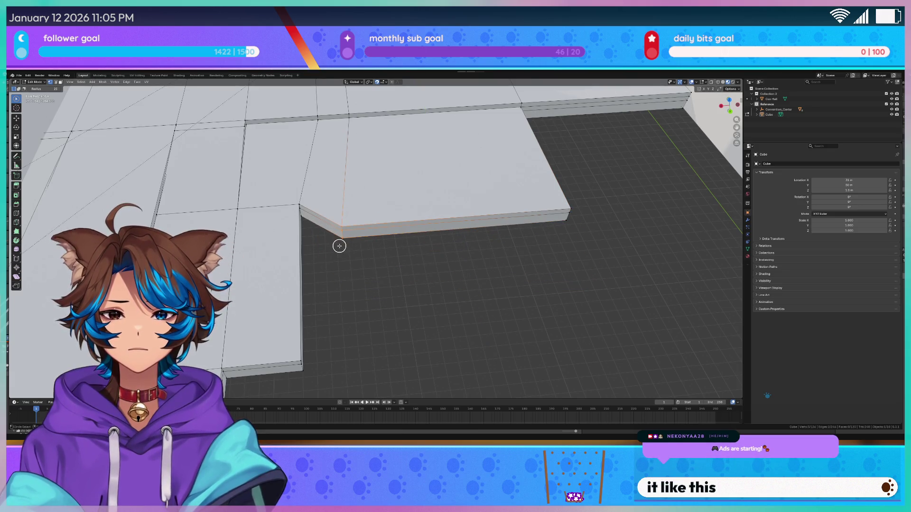
pyautogui.press('x')
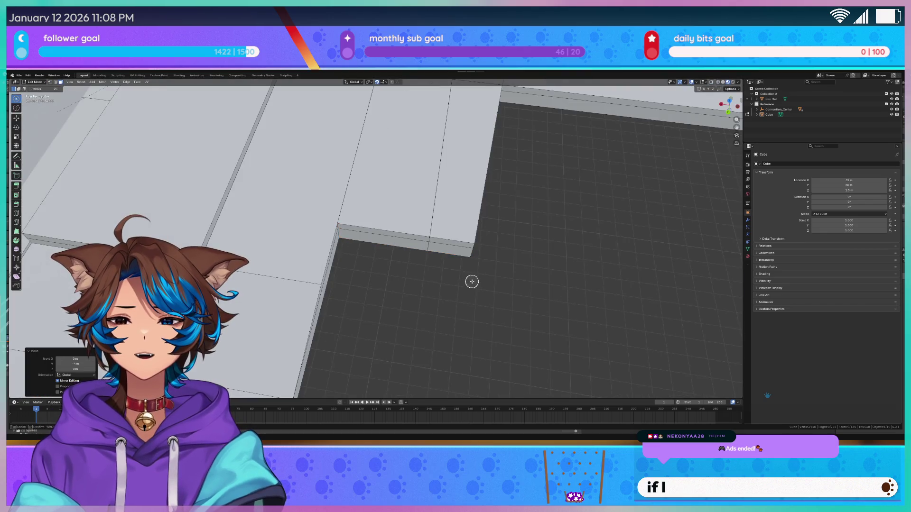
pyautogui.moveTo(471, 282)
pyautogui.mouseDown(button='middle')
pyautogui.moveTo(565, 232)
pyautogui.moveTo(541, 238)
pyautogui.mouseUp(button='middle')
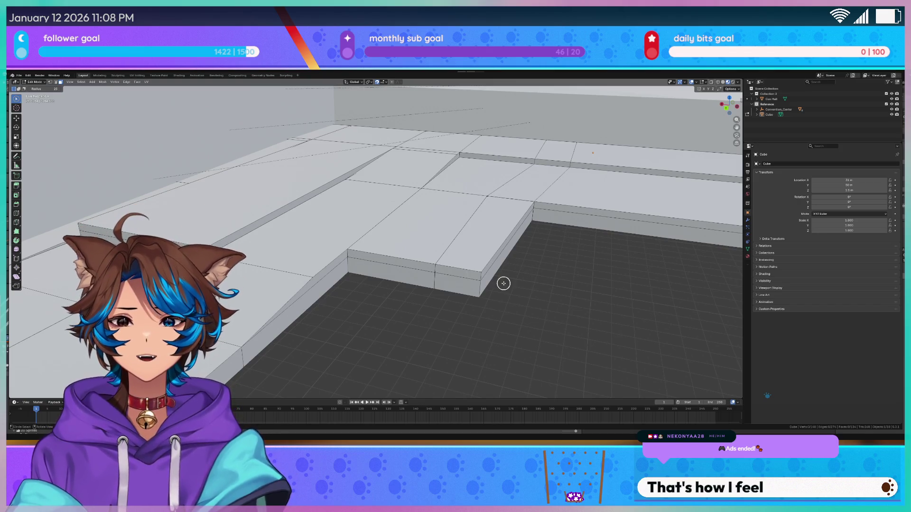
pyautogui.click(459, 281)
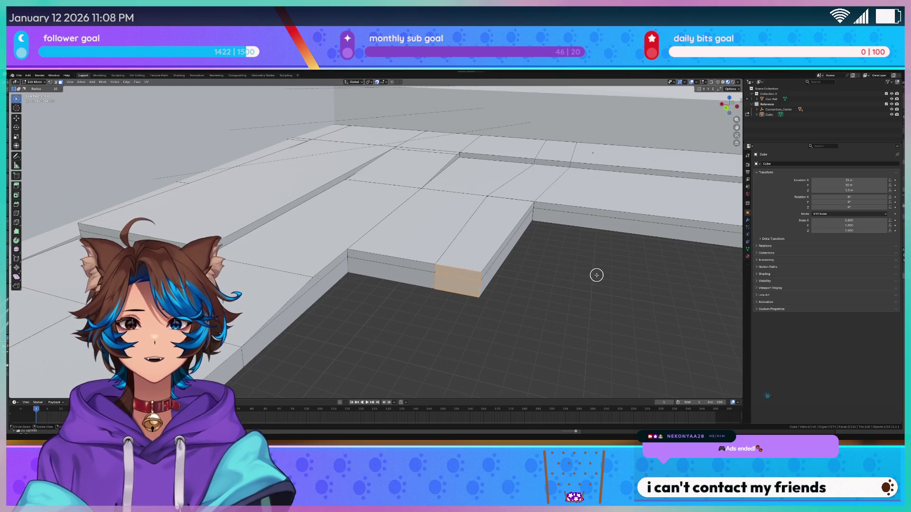
# Step: From the top view, move the selected faces 5 m back along Y
pyautogui.press('KP_7')
pyautogui.scroll(-4, 394, 256)
pyautogui.press('g')
pyautogui.press('y')
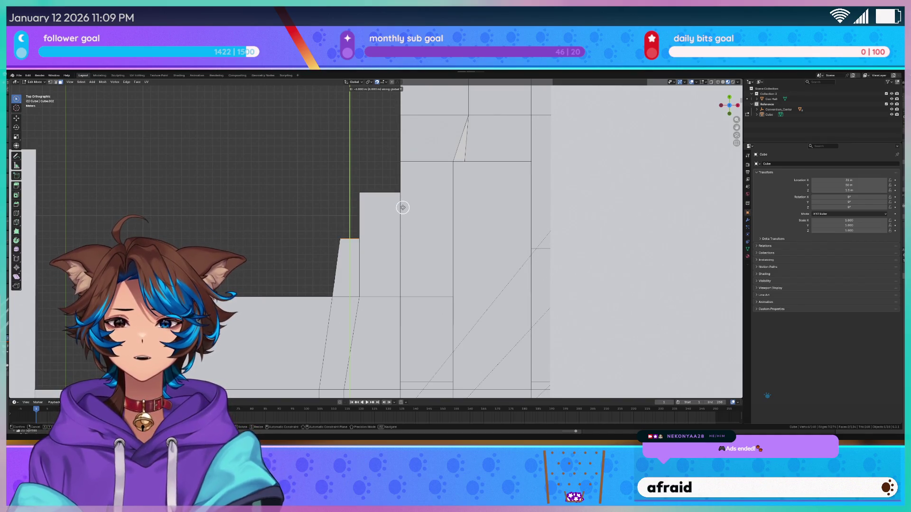
pyautogui.click(402, 207)
pyautogui.scroll(3, 384, 309)
pyautogui.press('c')
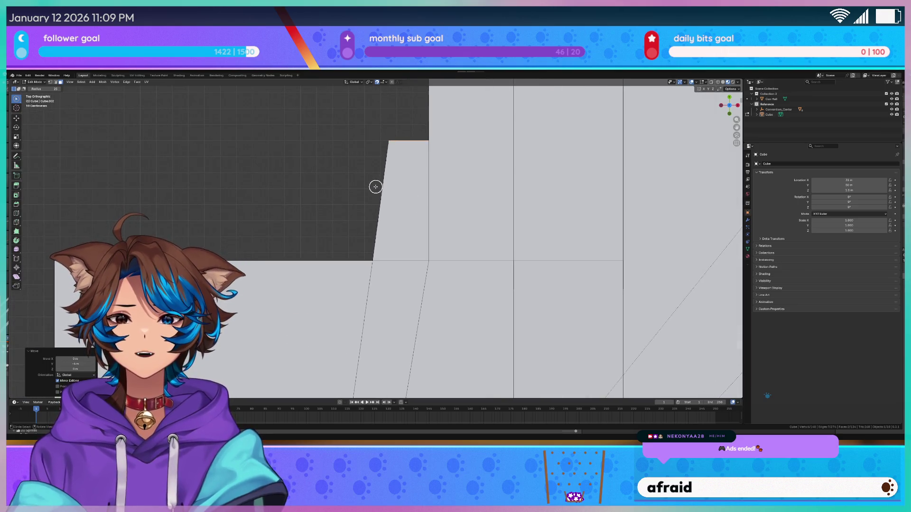
pyautogui.scroll(-2, 368, 190)
pyautogui.scroll(-1, 361, 202)
# Step: Extrude the end face twice along its normal, about 4 m outward
pyautogui.moveTo(332, 216); pyautogui.dragTo(456, 198, button='middle')
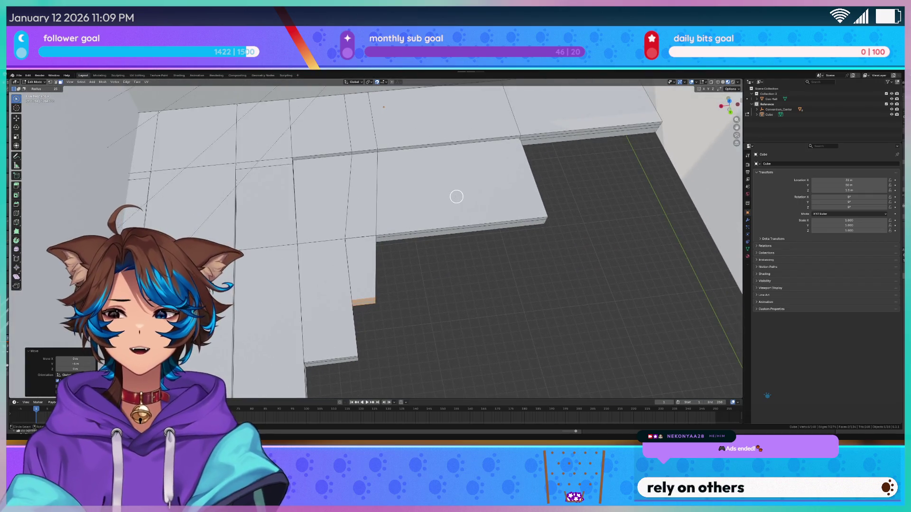
pyautogui.scroll(2, 446, 277)
pyautogui.moveTo(446, 277)
pyautogui.mouseDown(button='middle')
pyautogui.moveTo(388, 275)
pyautogui.moveTo(498, 225)
pyautogui.mouseUp(button='middle')
pyautogui.scroll(2, 363, 266)
pyautogui.scroll(-3, 477, 231)
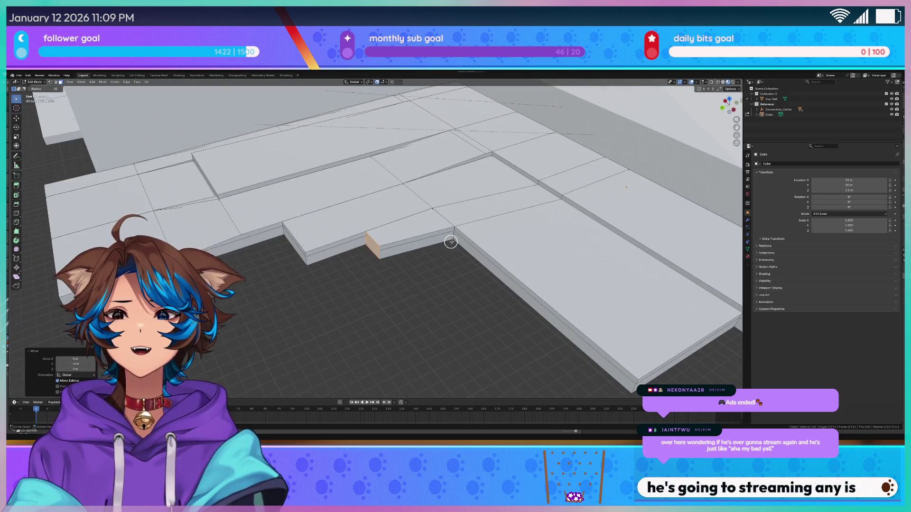
pyautogui.scroll(1, 446, 240)
pyautogui.press('e')
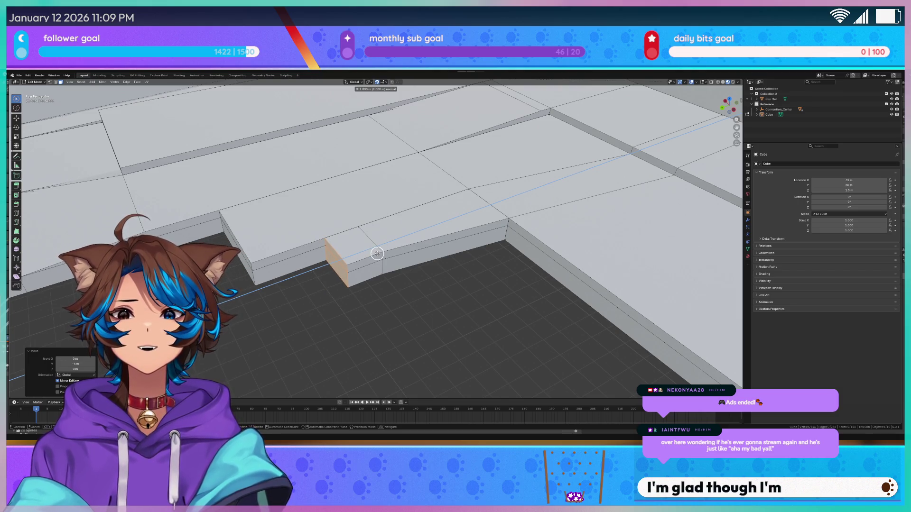
pyautogui.click(369, 252)
pyautogui.press('e')
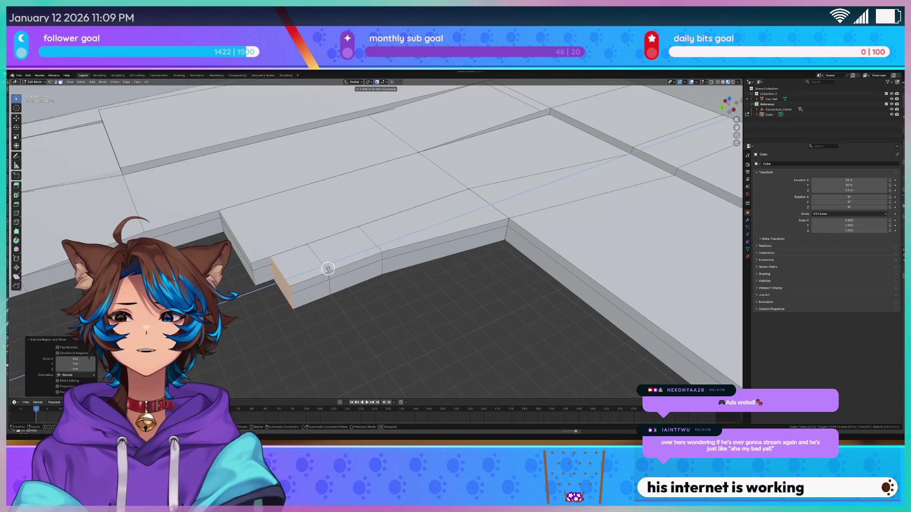
pyautogui.click(308, 266)
# Step: Move the new end face 3 m along the Y axis
pyautogui.press('c')
pyautogui.moveTo(316, 264)
pyautogui.mouseDown(button='middle')
pyautogui.moveTo(370, 288)
pyautogui.moveTo(371, 318)
pyautogui.moveTo(376, 298)
pyautogui.mouseUp(button='middle')
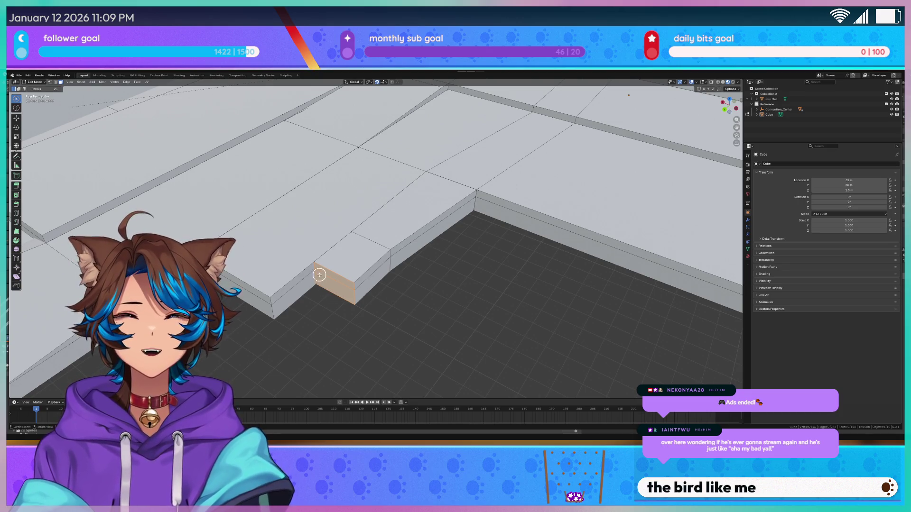
pyautogui.press('g')
pyautogui.press('y')
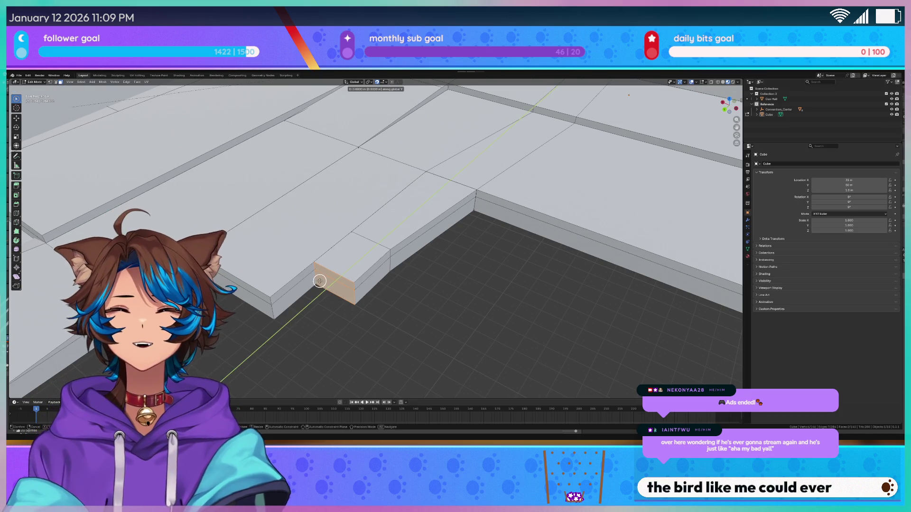
pyautogui.click(250, 296)
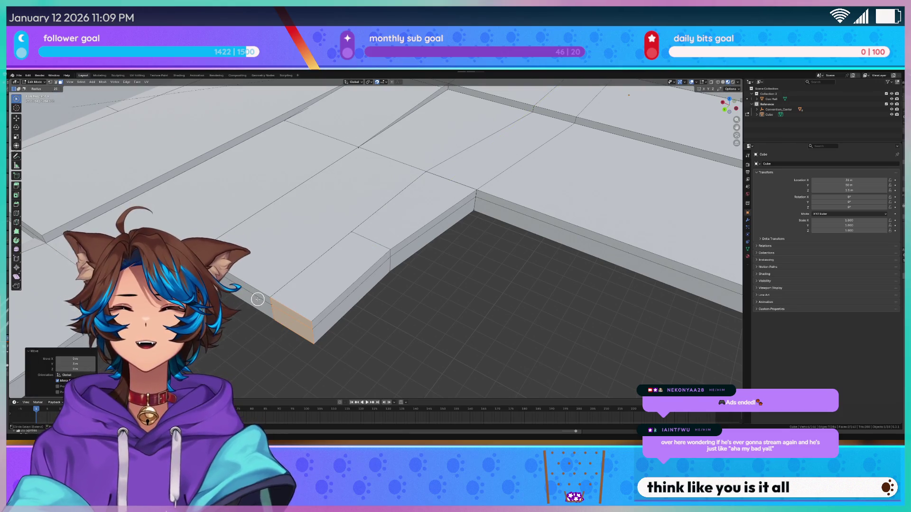
# Step: Pull the end face further out along Z, then turn on X-ray to see hidden edges
pyautogui.press('g')
pyautogui.press('z')
pyautogui.press('z')
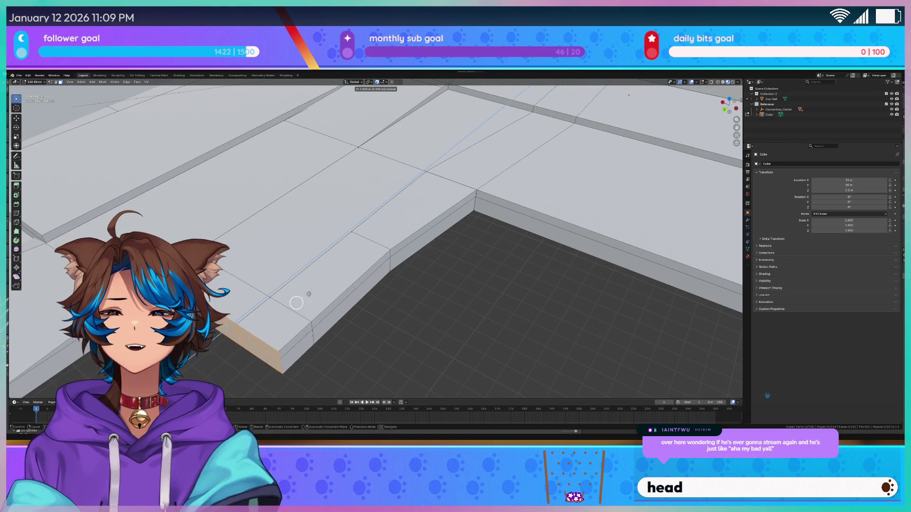
pyautogui.click(260, 321)
pyautogui.moveTo(260, 321)
pyautogui.mouseDown(button='middle')
pyautogui.moveTo(435, 282)
pyautogui.moveTo(434, 291)
pyautogui.mouseUp(button='middle')
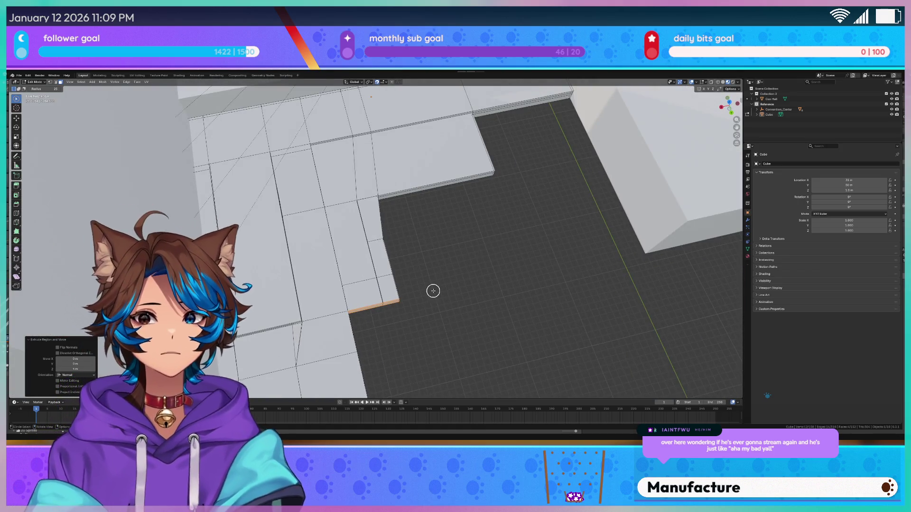
pyautogui.scroll(3, 458, 278)
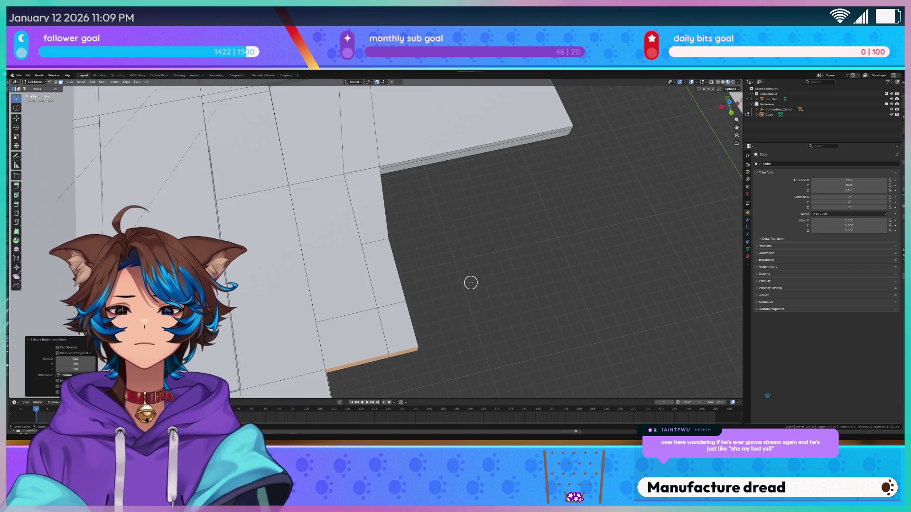
pyautogui.moveTo(469, 280); pyautogui.dragTo(280, 261, button='middle')
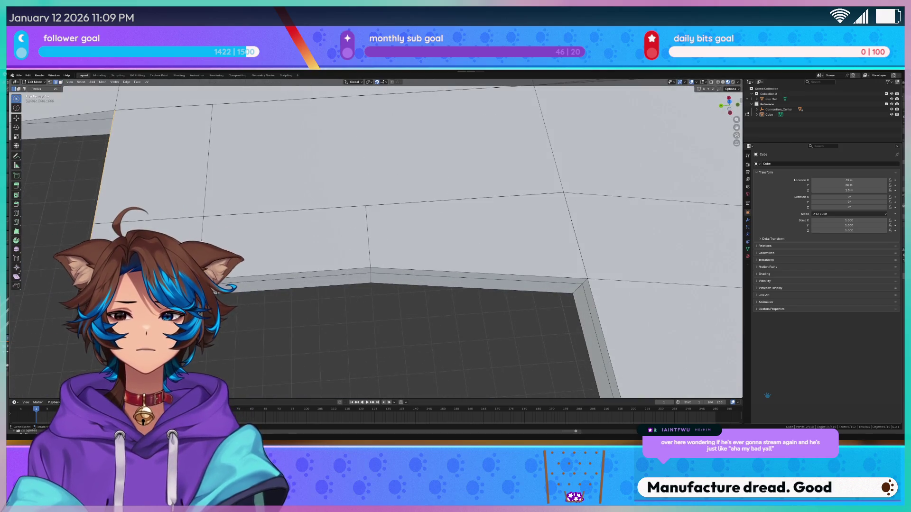
pyautogui.hotkey('alt', 'z')
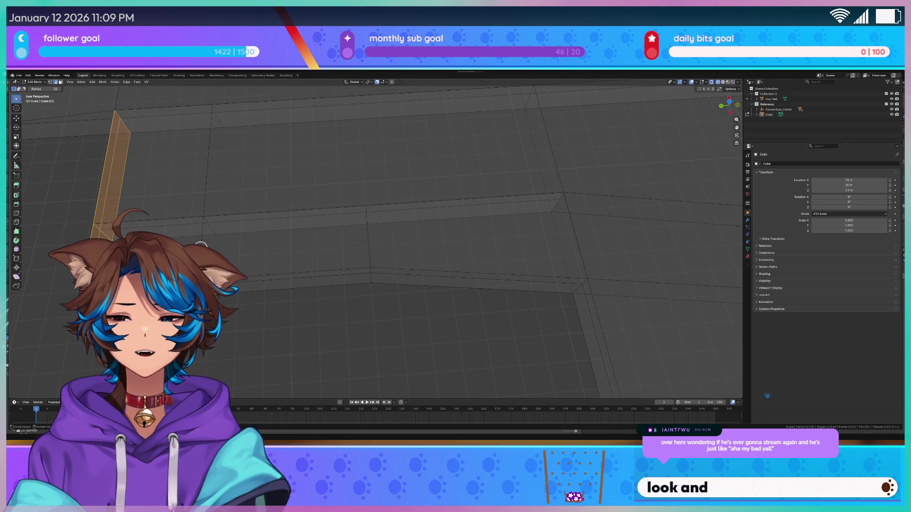
# Step: Try selecting step edges, with one cancelled Y move, then clear the edge selection
pyautogui.moveTo(201, 246); pyautogui.dragTo(227, 257)
pyautogui.press('g')
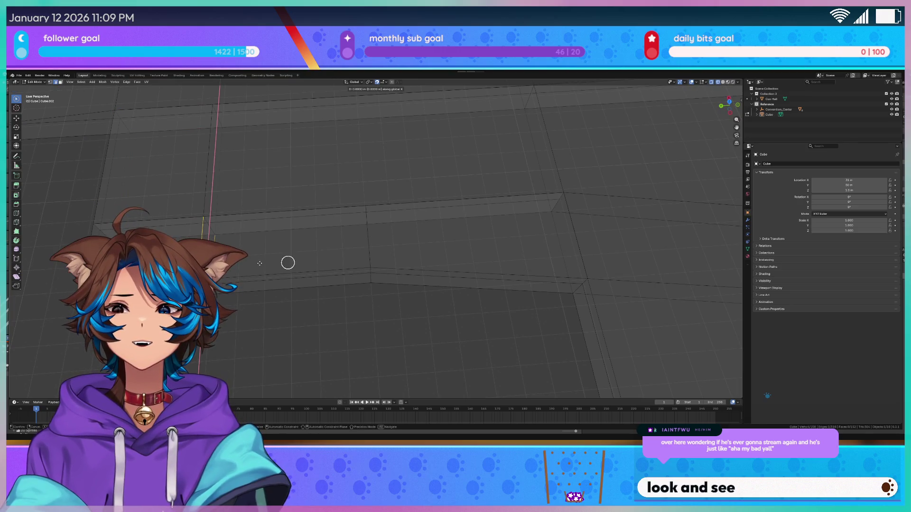
pyautogui.press('y')
pyautogui.press('Escape')
pyautogui.press('c')
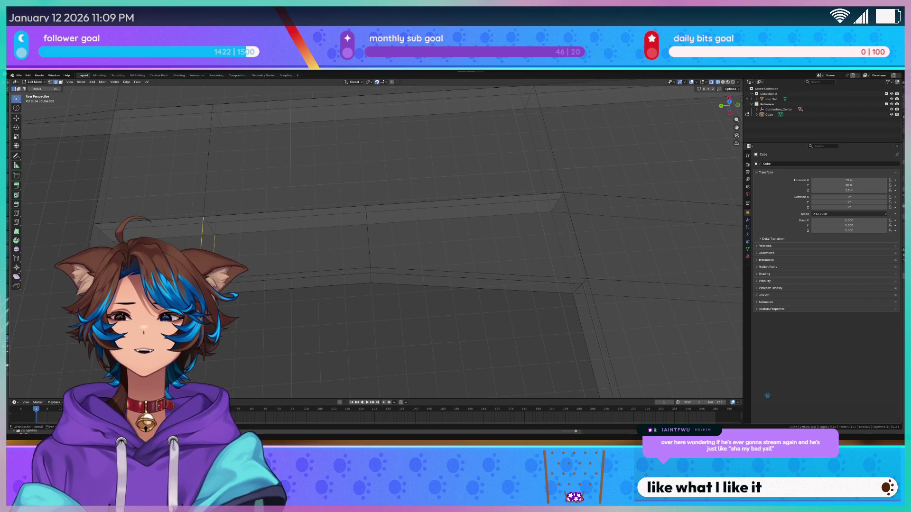
pyautogui.click(244, 279)
pyautogui.middleClick(244, 279)
pyautogui.click(212, 223)
pyautogui.moveTo(224, 199); pyautogui.dragTo(169, 208, button='middle')
pyautogui.click(220, 221)
pyautogui.press('Escape')
pyautogui.moveTo(220, 221); pyautogui.dragTo(210, 245, button='middle')
pyautogui.hotkey('alt', 'a')
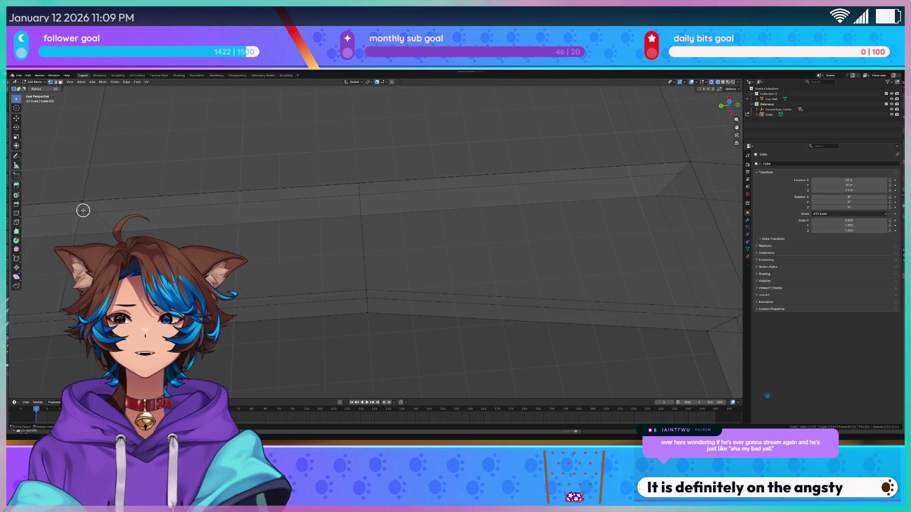
# Step: Select the box's top face and zoom in on the step geometry
pyautogui.moveTo(199, 228); pyautogui.dragTo(241, 267)
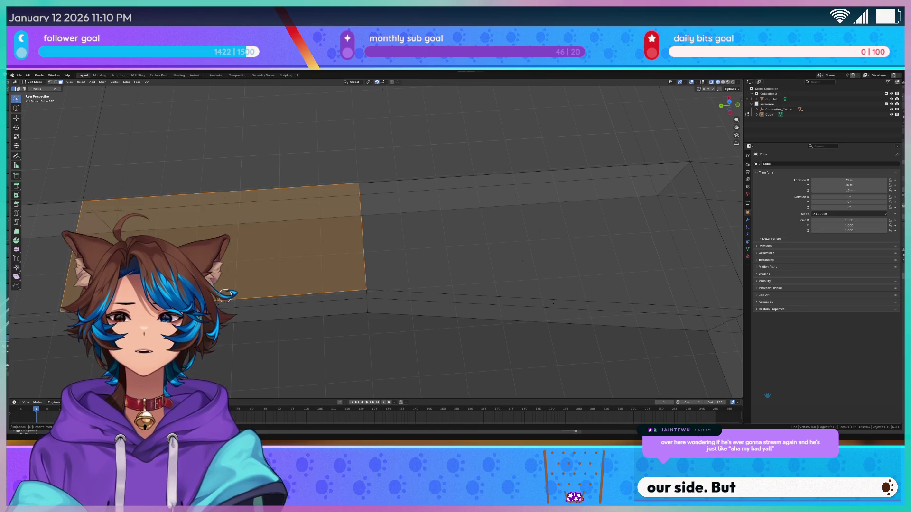
pyautogui.hotkey('alt', 'a')
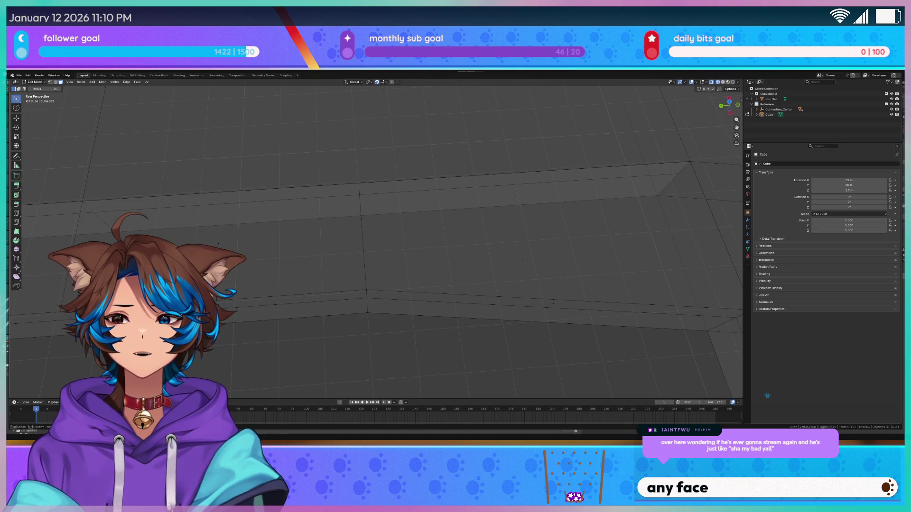
pyautogui.moveTo(289, 253)
pyautogui.mouseDown(button='middle')
pyautogui.moveTo(329, 234)
pyautogui.moveTo(388, 264)
pyautogui.mouseUp(button='middle')
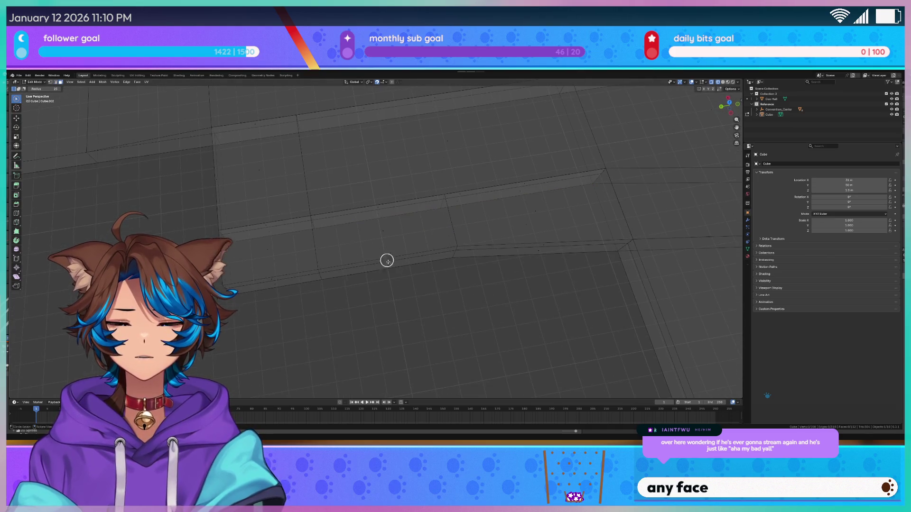
pyautogui.click(385, 249)
pyautogui.click(391, 262)
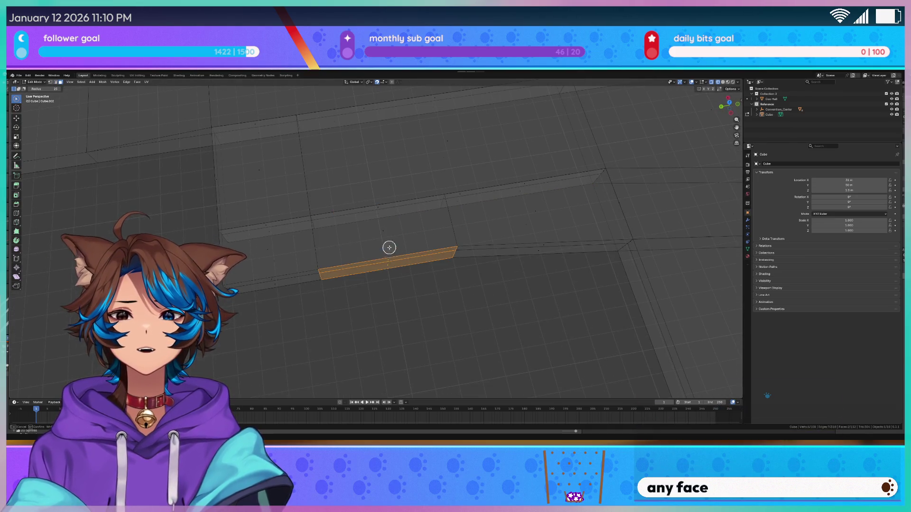
pyautogui.click(384, 233)
pyautogui.scroll(2, 387, 285)
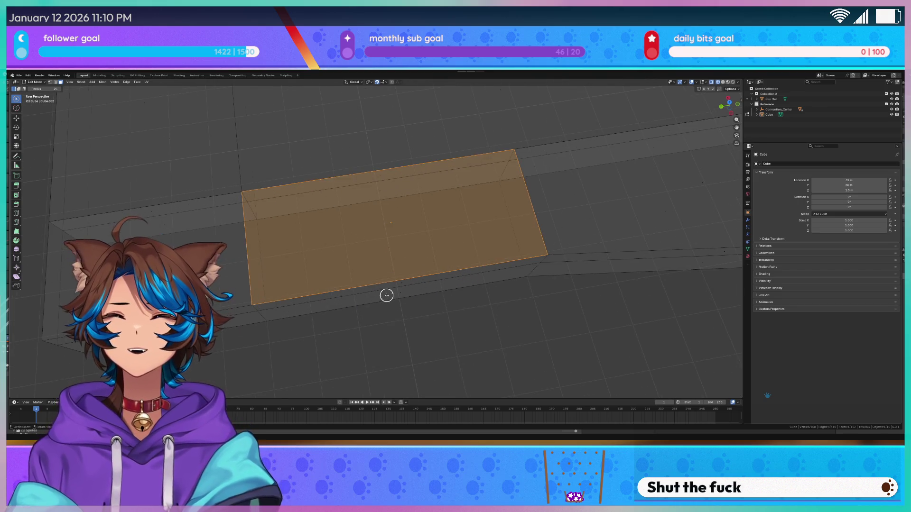
pyautogui.scroll(2, 381, 327)
pyautogui.scroll(2, 332, 332)
pyautogui.moveTo(297, 305); pyautogui.dragTo(281, 223, button='middle')
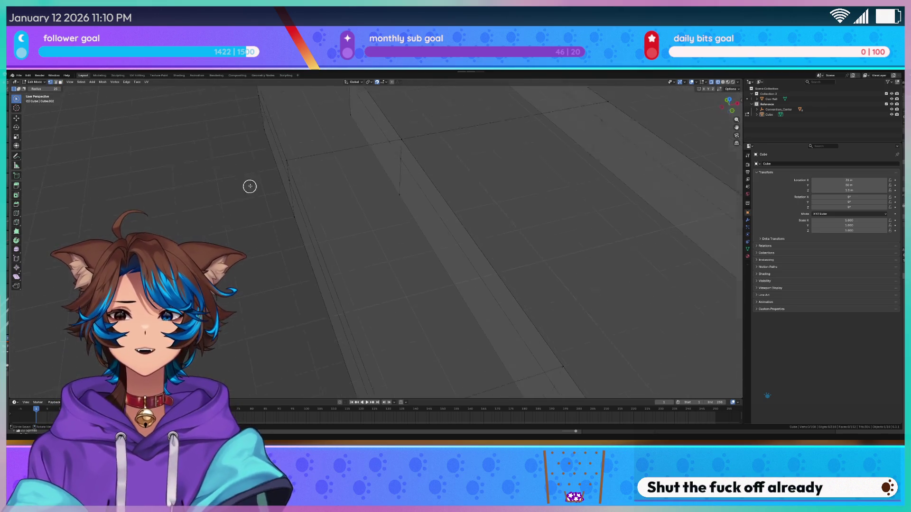
# Step: Select the corner step edges and move them along the global Y axis
pyautogui.moveTo(292, 202); pyautogui.dragTo(306, 280)
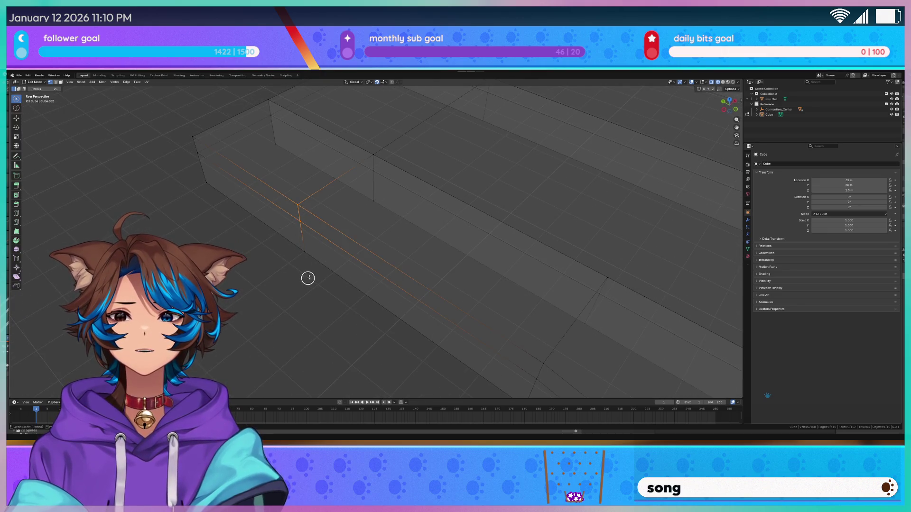
pyautogui.moveTo(380, 156); pyautogui.dragTo(373, 202)
pyautogui.moveTo(372, 206); pyautogui.dragTo(405, 198, button='middle')
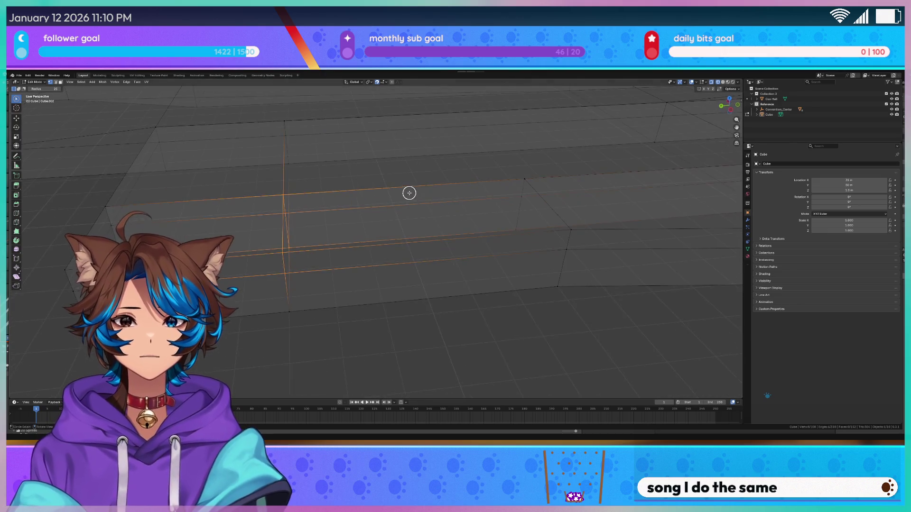
pyautogui.press('g')
pyautogui.press('y')
pyautogui.rightClick(432, 198)
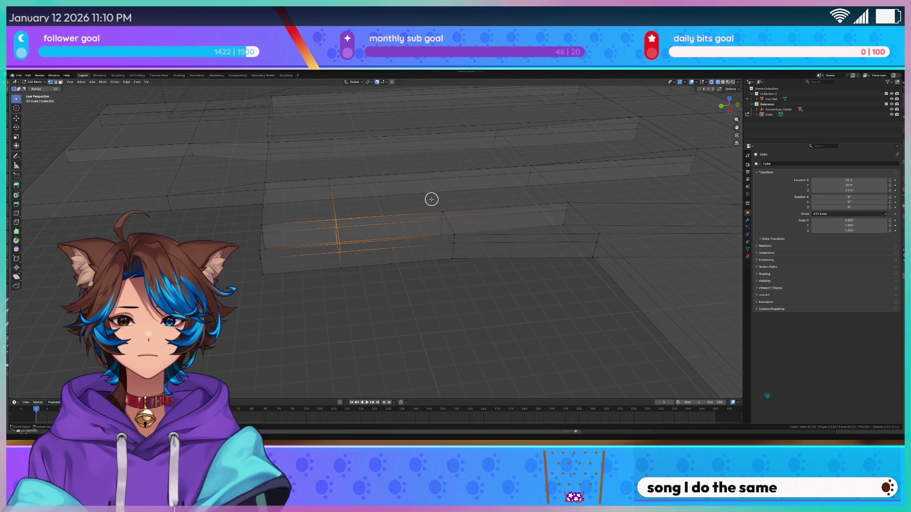
pyautogui.press('g')
pyautogui.press('y')
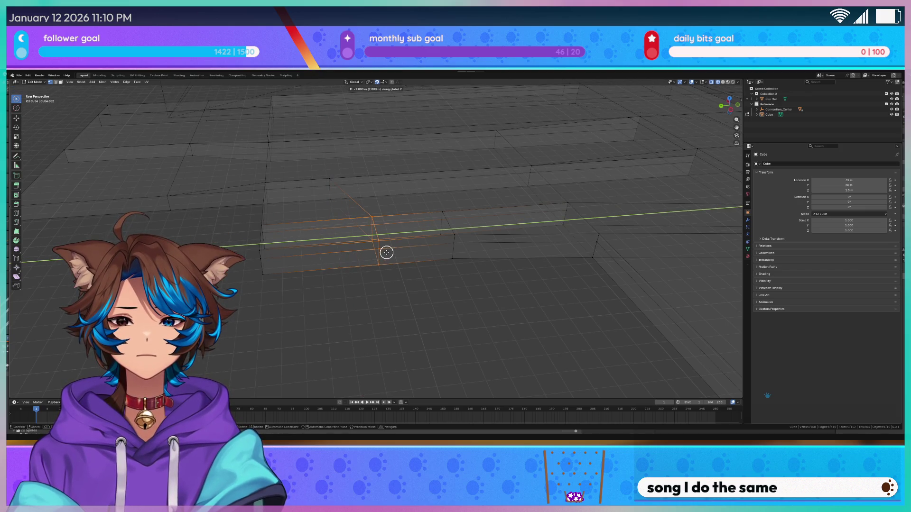
pyautogui.click(388, 252)
# Step: Turn X-ray off and select the side face of the floor slab
pyautogui.hotkey('alt', 'z')
pyautogui.moveTo(412, 297)
pyautogui.mouseDown(button='middle')
pyautogui.moveTo(382, 305)
pyautogui.moveTo(455, 284)
pyautogui.moveTo(337, 286)
pyautogui.moveTo(376, 199)
pyautogui.moveTo(355, 171)
pyautogui.moveTo(450, 218)
pyautogui.mouseUp(button='middle')
pyautogui.click(515, 201)
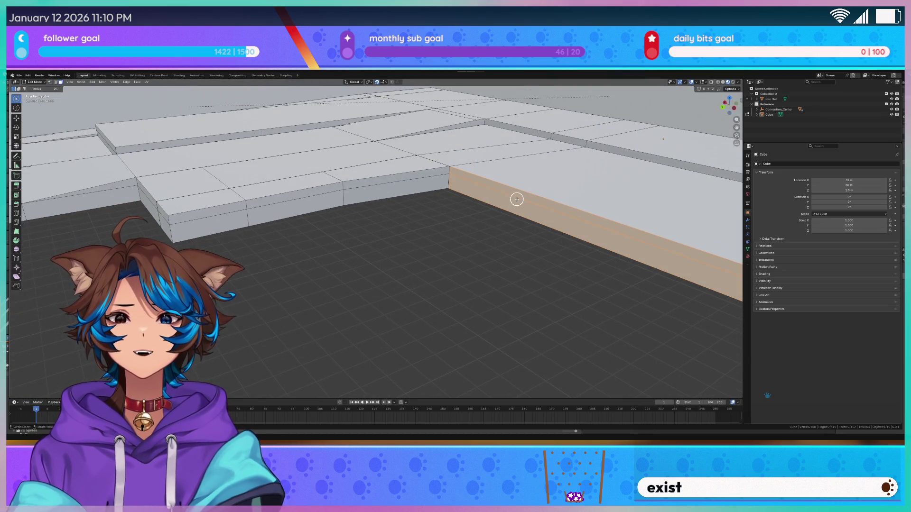
# Step: Extrude the slab's side face outward along its normal
pyautogui.moveTo(516, 199); pyautogui.dragTo(549, 233, button='middle')
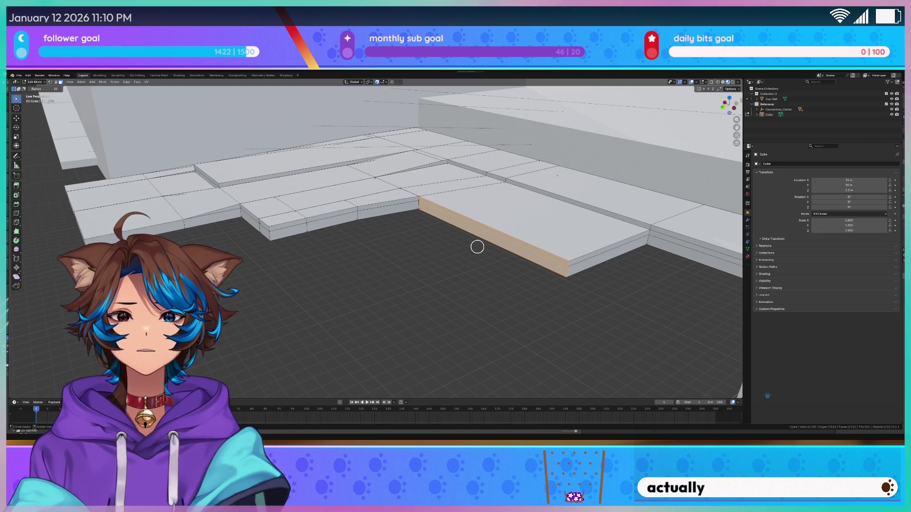
pyautogui.moveTo(568, 258)
pyautogui.mouseDown(button='middle')
pyautogui.moveTo(559, 268)
pyautogui.moveTo(596, 266)
pyautogui.mouseUp(button='middle')
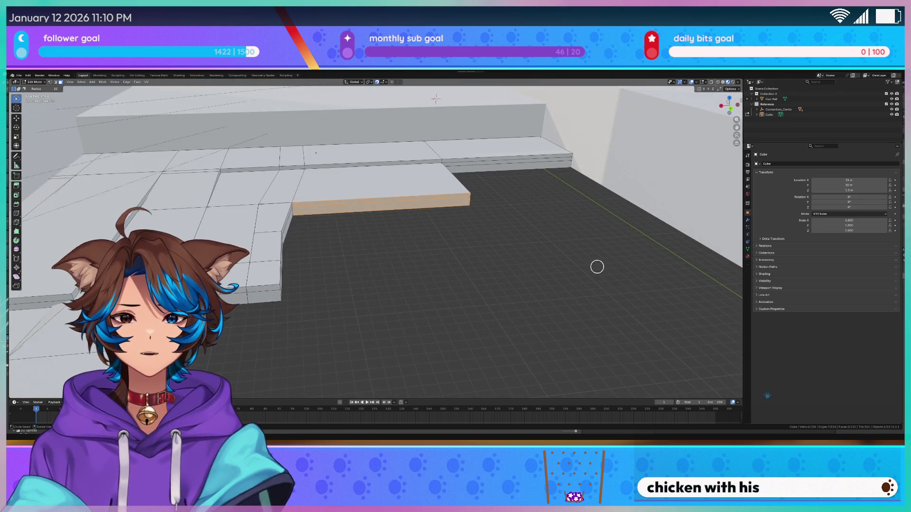
pyautogui.moveTo(584, 247); pyautogui.dragTo(526, 248, button='middle')
pyautogui.press('e')
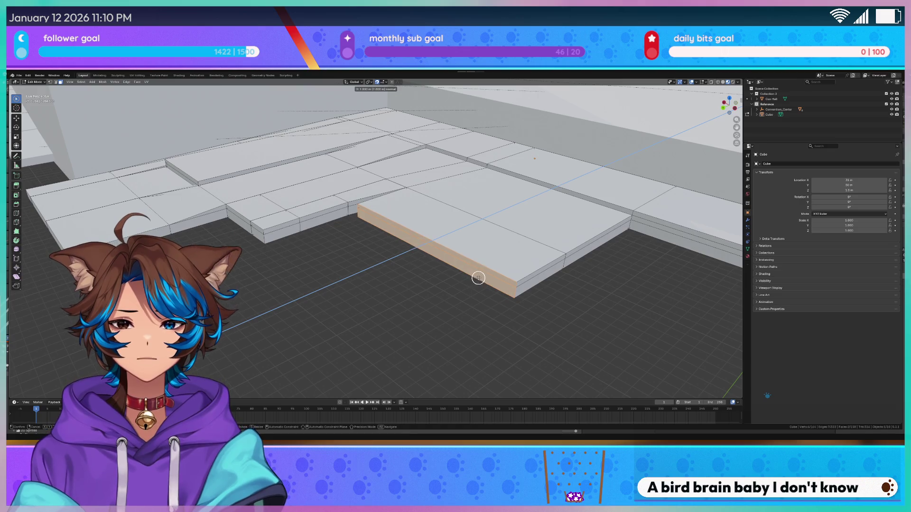
pyautogui.click(479, 277)
# Step: From top view, move the extruded face along the global Y axis
pyautogui.moveTo(478, 277)
pyautogui.mouseDown(button='middle')
pyautogui.moveTo(520, 311)
pyautogui.moveTo(535, 300)
pyautogui.mouseUp(button='middle')
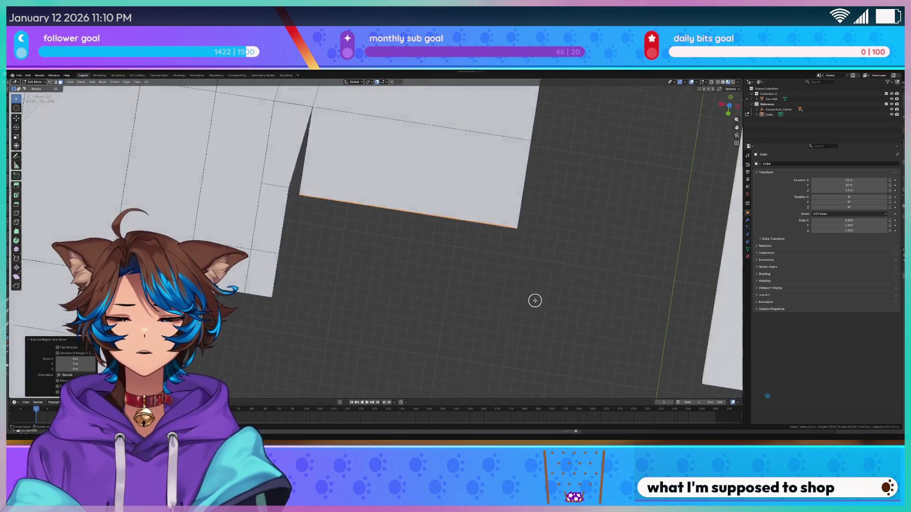
pyautogui.press('KP_7')
pyautogui.scroll(3, 558, 291)
pyautogui.scroll(2, 522, 265)
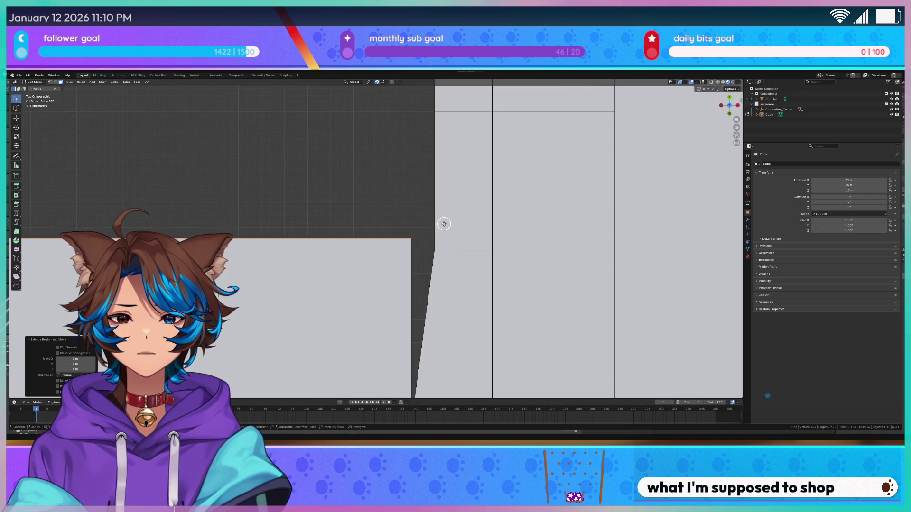
pyautogui.press('g')
pyautogui.press('y')
pyautogui.click(455, 235)
# Step: Move the block's front edges 1 m along the X axis
pyautogui.moveTo(350, 236)
pyautogui.mouseDown(button='middle')
pyautogui.moveTo(482, 203)
pyautogui.moveTo(359, 241)
pyautogui.mouseUp(button='middle')
pyautogui.click(340, 241)
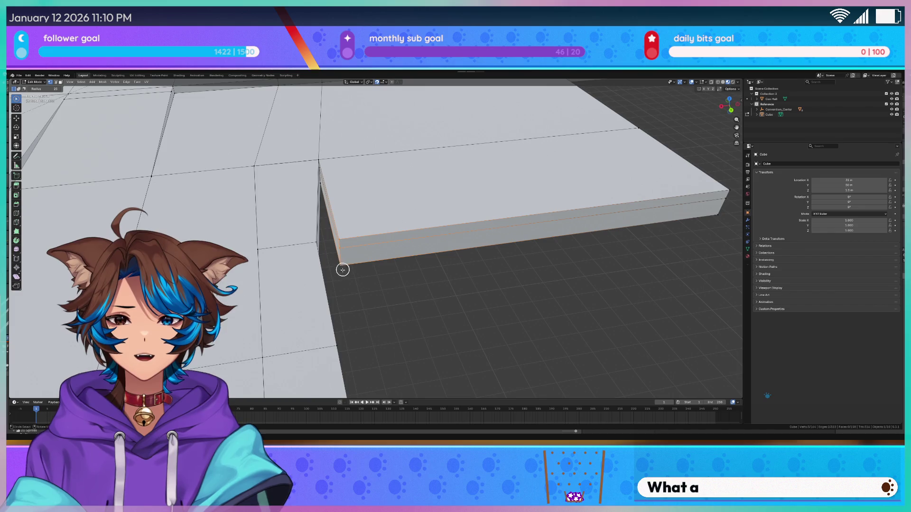
pyautogui.scroll(2, 348, 260)
pyautogui.press('KP_7')
pyautogui.press('g')
pyautogui.press('x')
pyautogui.click(384, 249)
# Step: Extrude the block 2 m along its normal, then 10 m along Y
pyautogui.moveTo(376, 244)
pyautogui.mouseDown(button='middle')
pyautogui.moveTo(369, 220)
pyautogui.moveTo(443, 187)
pyautogui.mouseUp(button='middle')
pyautogui.press('g')
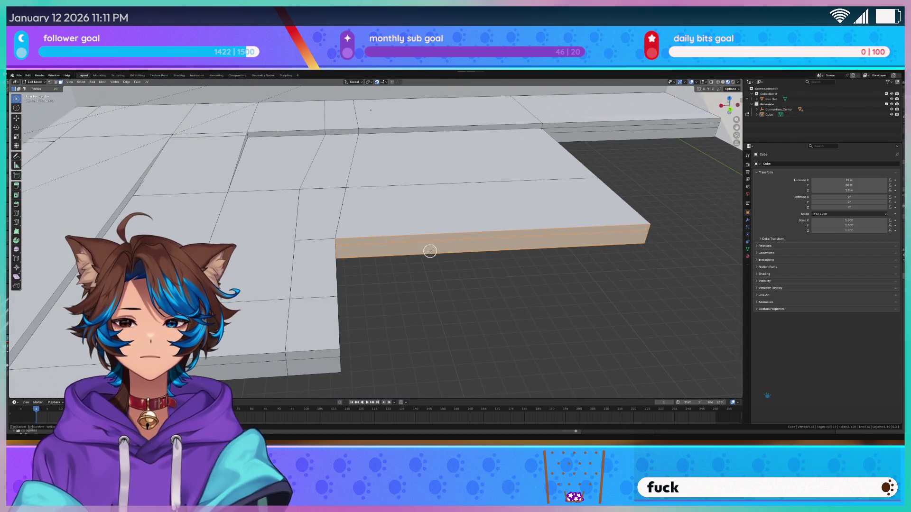
pyautogui.moveTo(441, 270); pyautogui.dragTo(333, 261, button='middle')
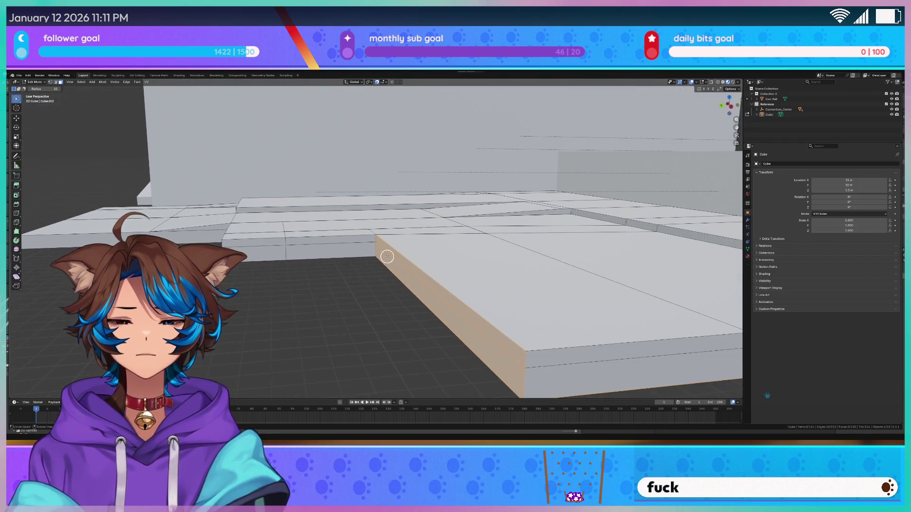
pyautogui.write('e2')
pyautogui.press('Return')
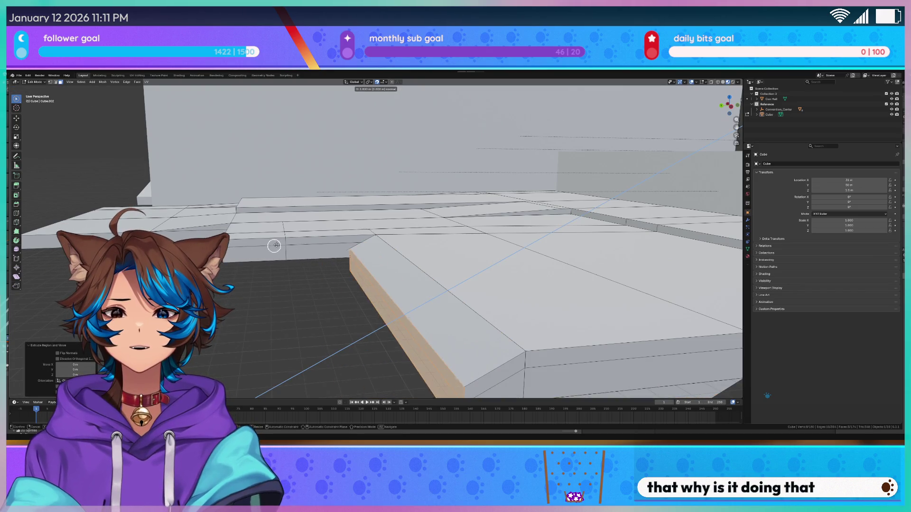
pyautogui.press('y')
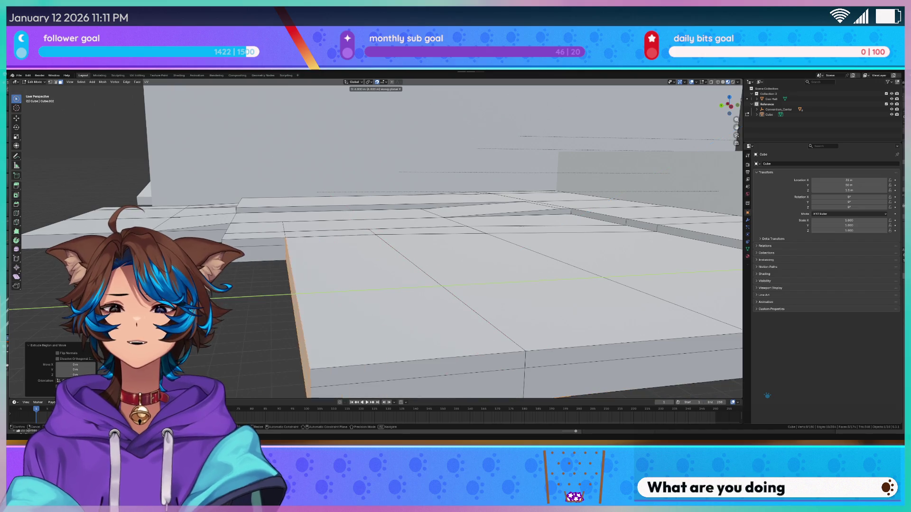
pyautogui.press('Return')
# Step: Turn on X-ray shading with circle selection active
pyautogui.moveTo(379, 213); pyautogui.dragTo(413, 239, button='middle')
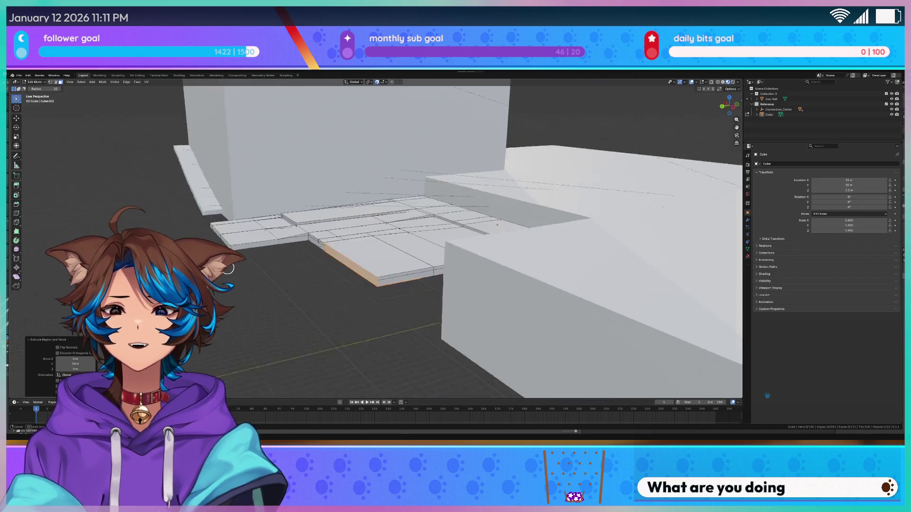
pyautogui.press('c')
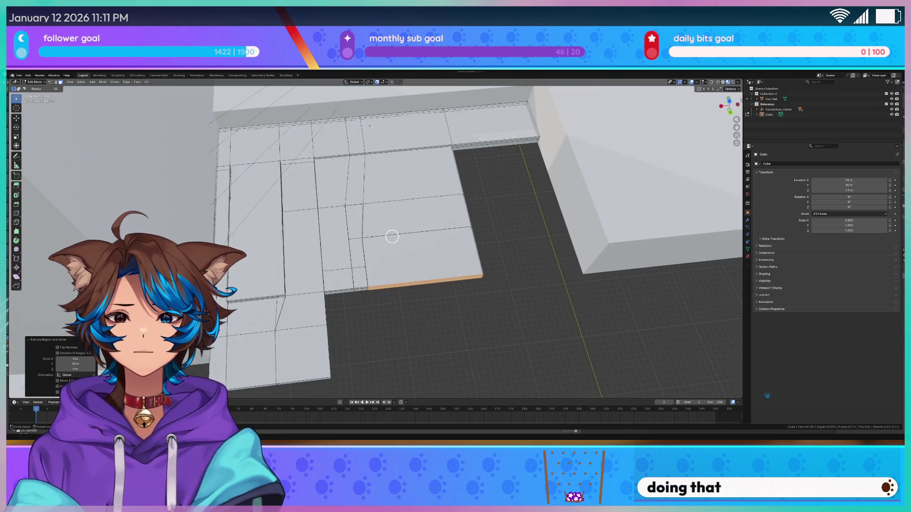
pyautogui.moveTo(513, 258)
pyautogui.mouseDown(button='middle')
pyautogui.moveTo(494, 272)
pyautogui.moveTo(346, 258)
pyautogui.moveTo(370, 202)
pyautogui.moveTo(381, 309)
pyautogui.moveTo(399, 193)
pyautogui.moveTo(432, 184)
pyautogui.mouseUp(button='middle')
pyautogui.hotkey('alt', 'z')
# Step: Move the ledge corner edges 4 m along the Y axis
pyautogui.press('z')
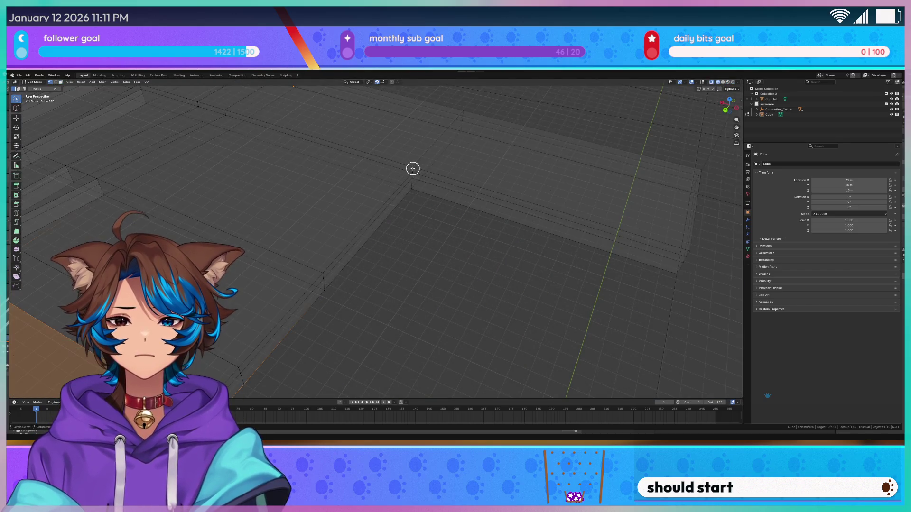
pyautogui.moveTo(410, 169); pyautogui.dragTo(419, 207)
pyautogui.press('x')
pyautogui.press('y')
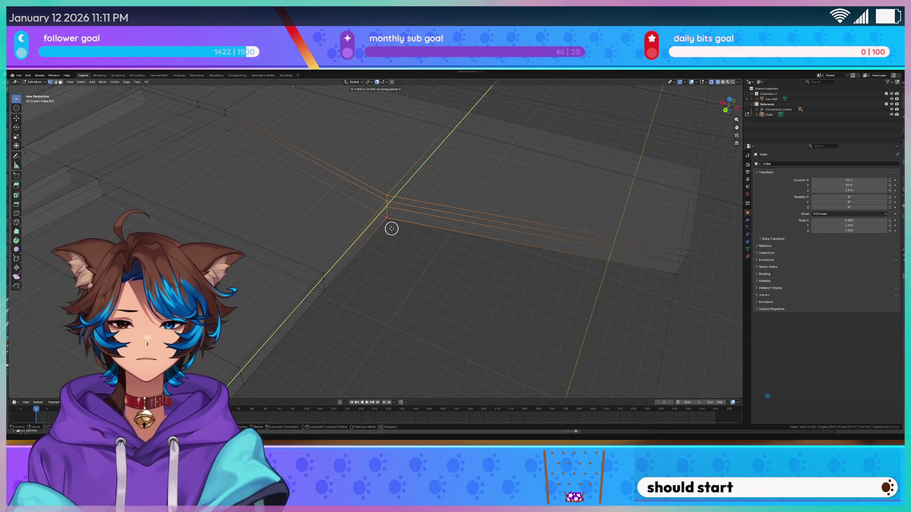
pyautogui.press('Return')
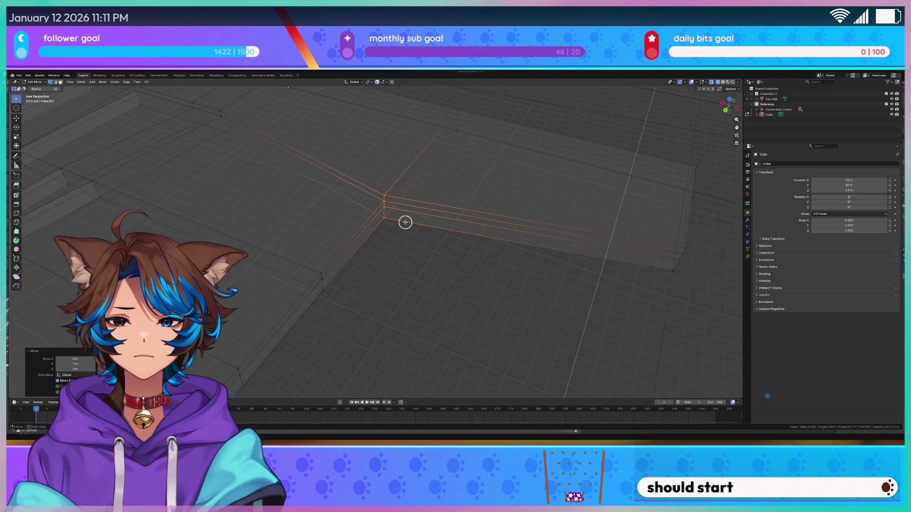
# Step: Return to solid shading and extrude the ledge's front faces by 1 m
pyautogui.moveTo(404, 222); pyautogui.dragTo(420, 217, button='middle')
pyautogui.press('z')
pyautogui.click(419, 256)
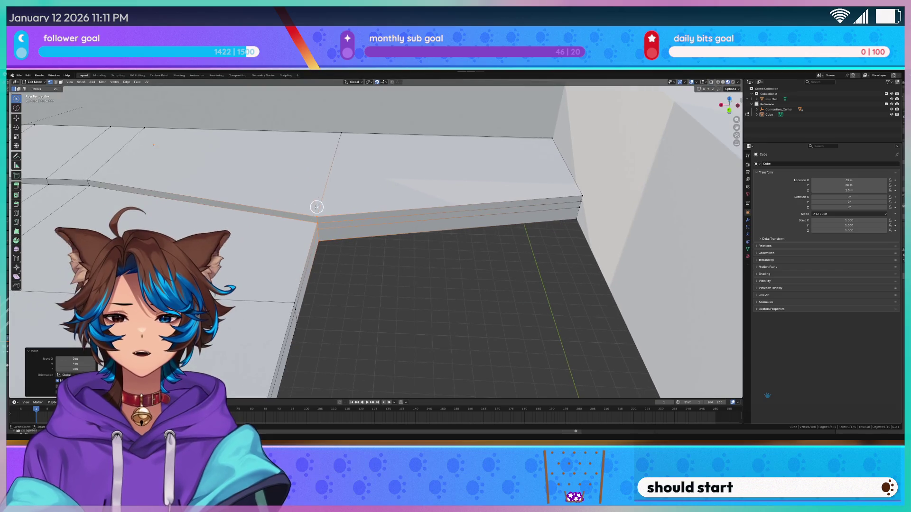
pyautogui.moveTo(321, 205); pyautogui.dragTo(427, 250, button='middle')
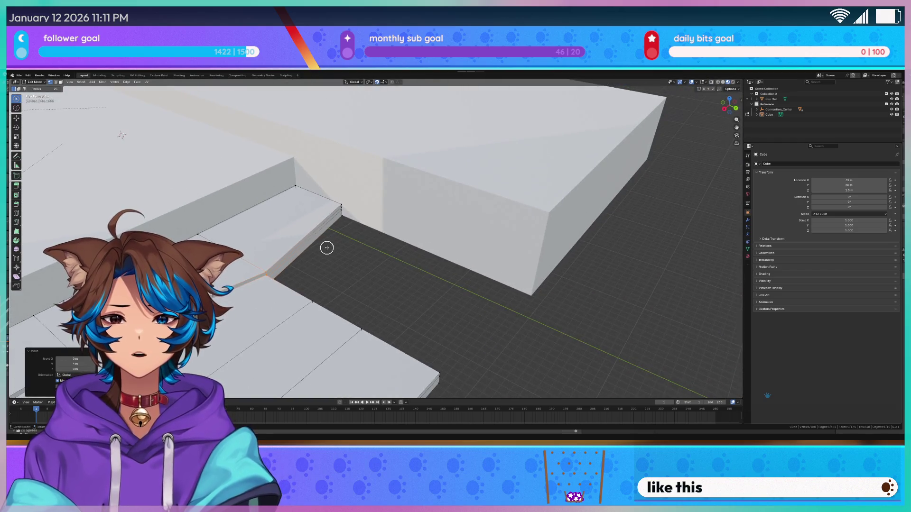
pyautogui.moveTo(327, 247); pyautogui.dragTo(333, 213, button='middle')
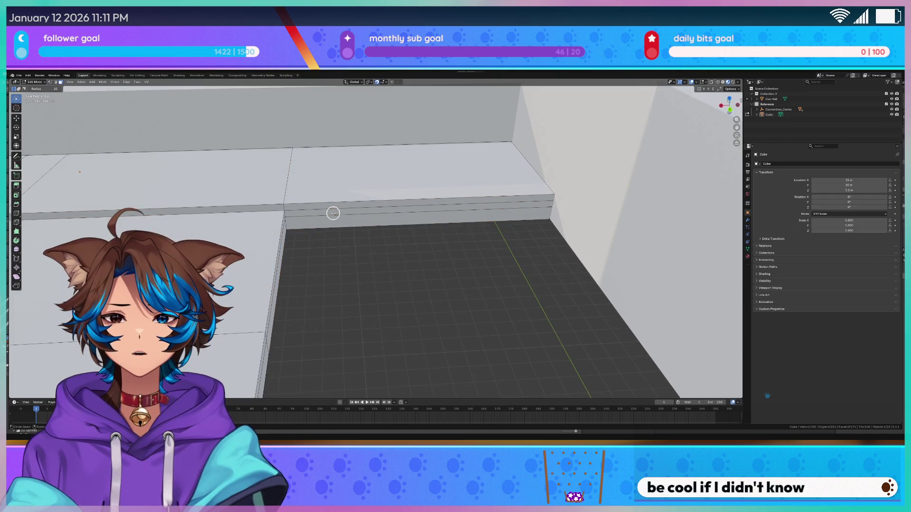
pyautogui.moveTo(333, 213); pyautogui.dragTo(334, 216)
pyautogui.write('e1')
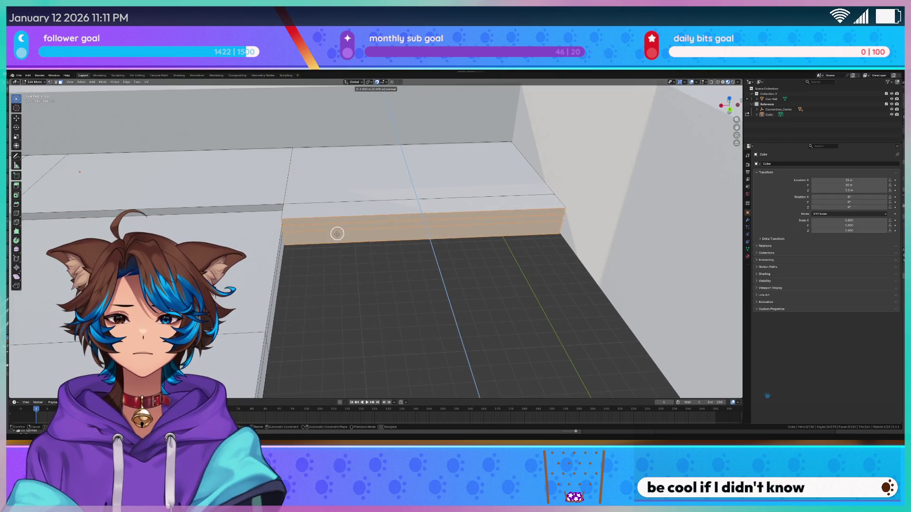
pyautogui.press('Return')
# Step: Move the remaining ledge edges back along the Y axis
pyautogui.moveTo(288, 223); pyautogui.dragTo(297, 242)
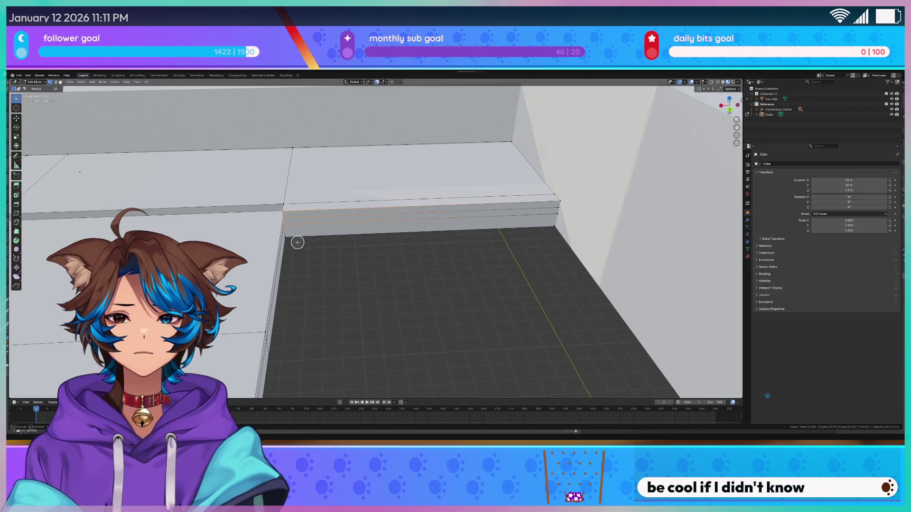
pyautogui.press('g')
pyautogui.press('g')
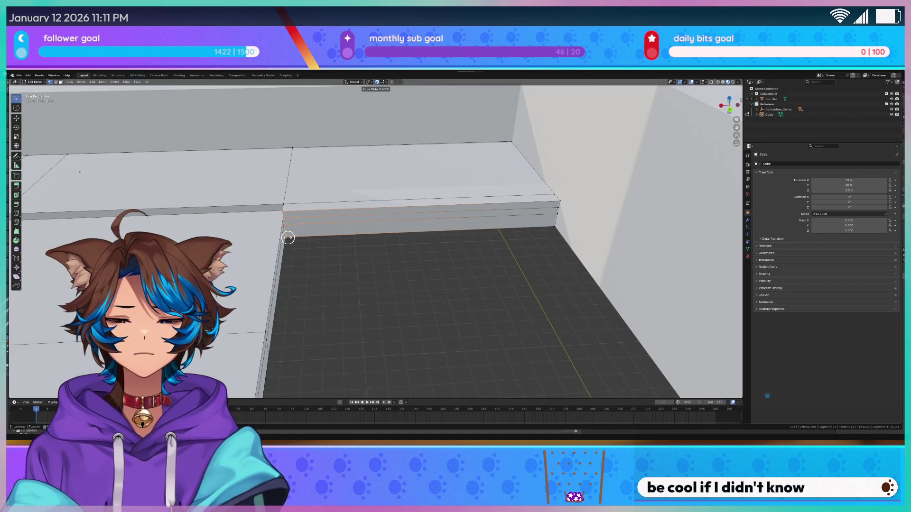
pyautogui.press('Escape')
pyautogui.press('g')
pyautogui.press('y')
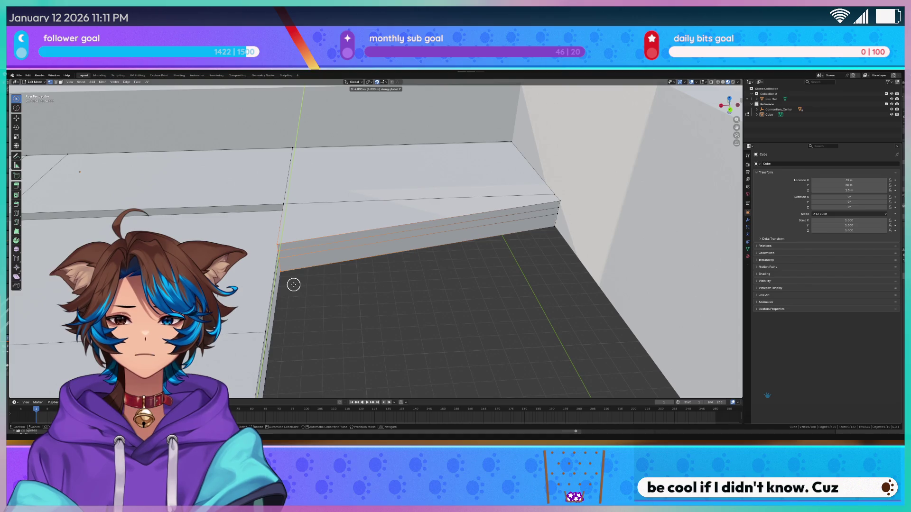
pyautogui.click(296, 293)
pyautogui.moveTo(356, 276)
pyautogui.mouseDown(button='middle')
pyautogui.moveTo(370, 309)
pyautogui.moveTo(429, 240)
pyautogui.moveTo(398, 257)
pyautogui.mouseUp(button='middle')
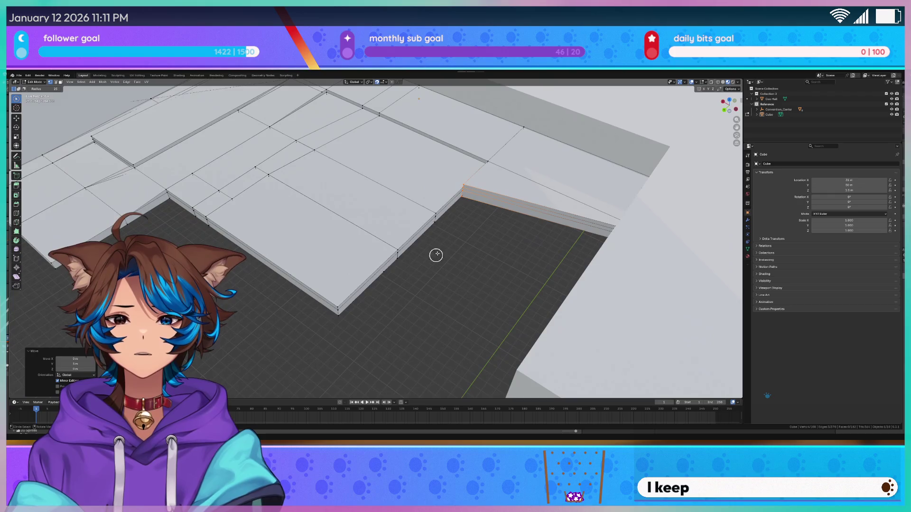
pyautogui.press('g')
pyautogui.press('y')
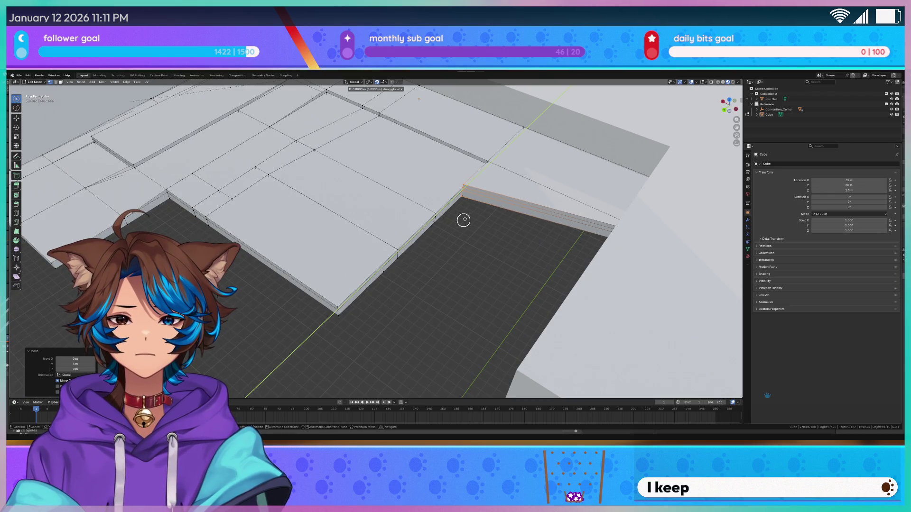
pyautogui.click(464, 220)
# Step: Circle-select the edges along the upper step
pyautogui.press('c')
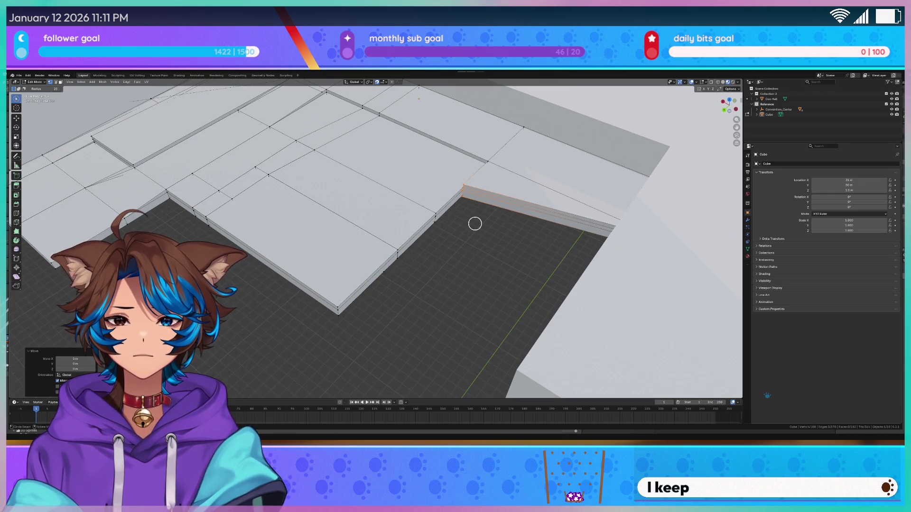
pyautogui.moveTo(504, 258); pyautogui.dragTo(411, 240, button='middle')
pyautogui.moveTo(414, 172); pyautogui.dragTo(347, 227)
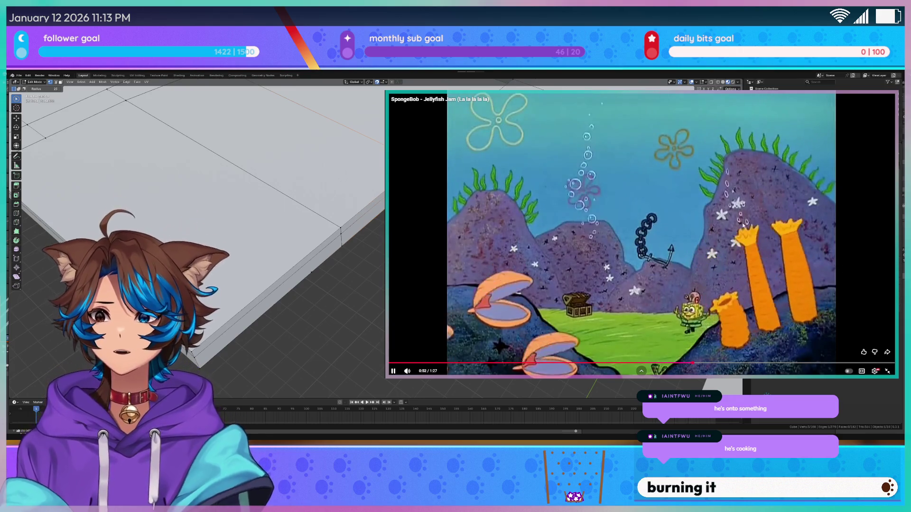
# Step: Pause the Jellyfish Jam video, exit fullscreen, and switch back to Blender
pyautogui.click(739, 236)
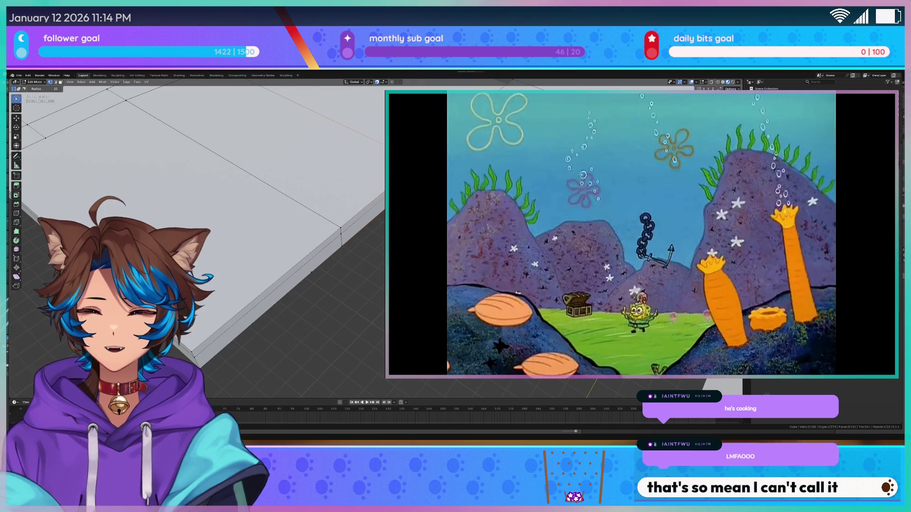
pyautogui.moveTo(646, 328)
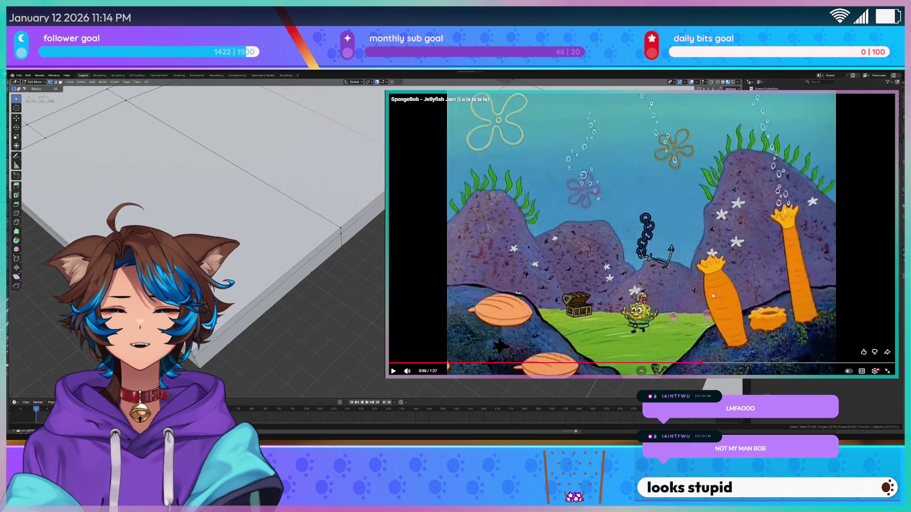
pyautogui.click(887, 371)
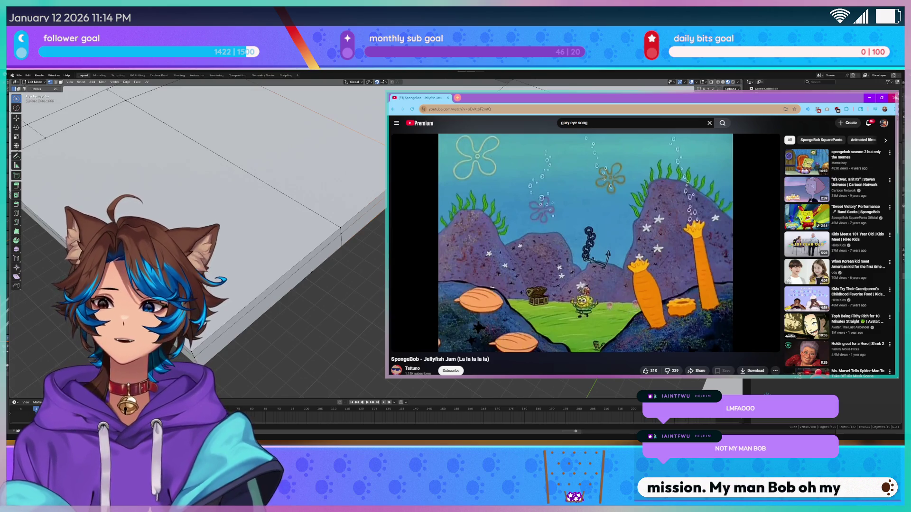
pyautogui.hotkey('alt', 'Tab')
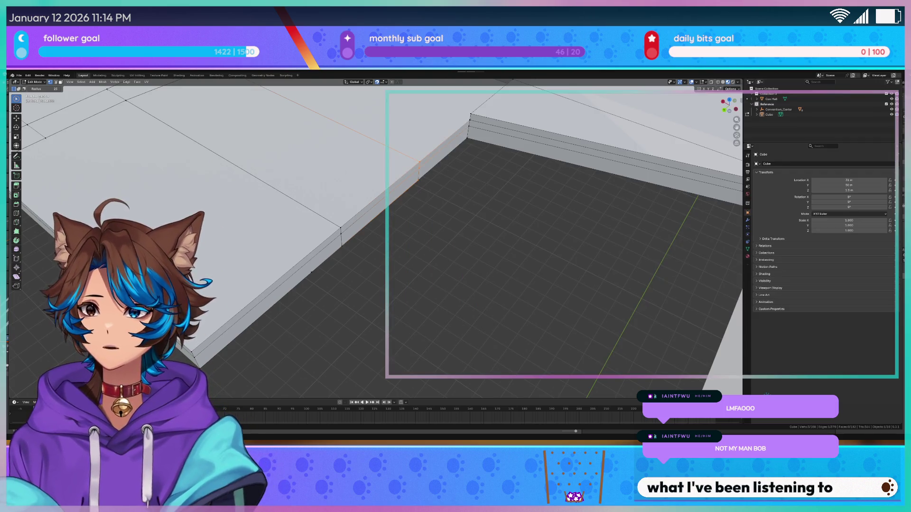